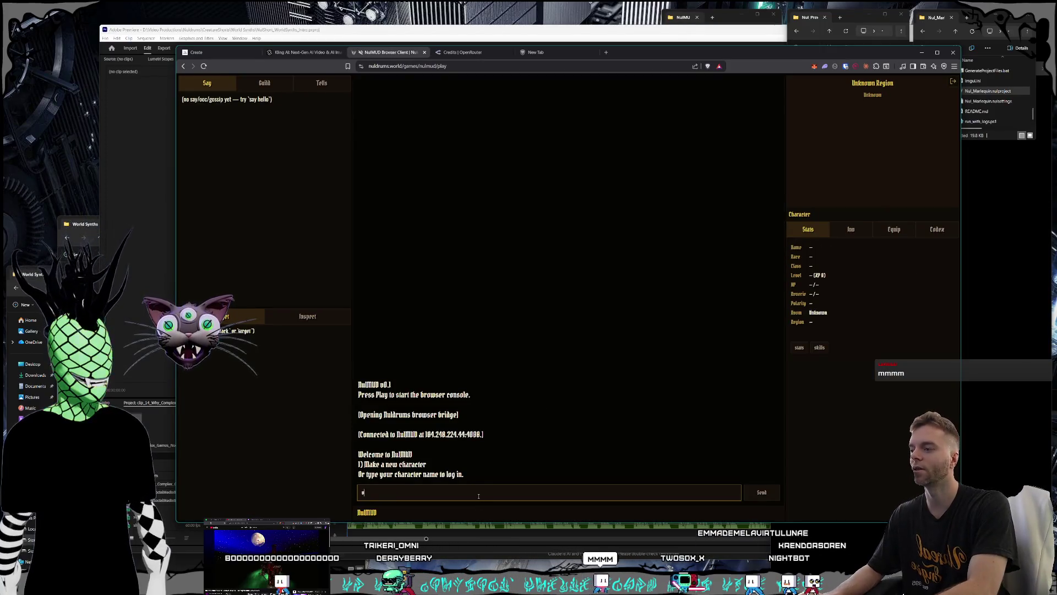
Log in to NulMUD with the character name and dismiss the save-password prompt
{"action": "type", "text": "vicale"}
{"action": "key", "text": "Return"}
{"action": "key", "text": "Return"}
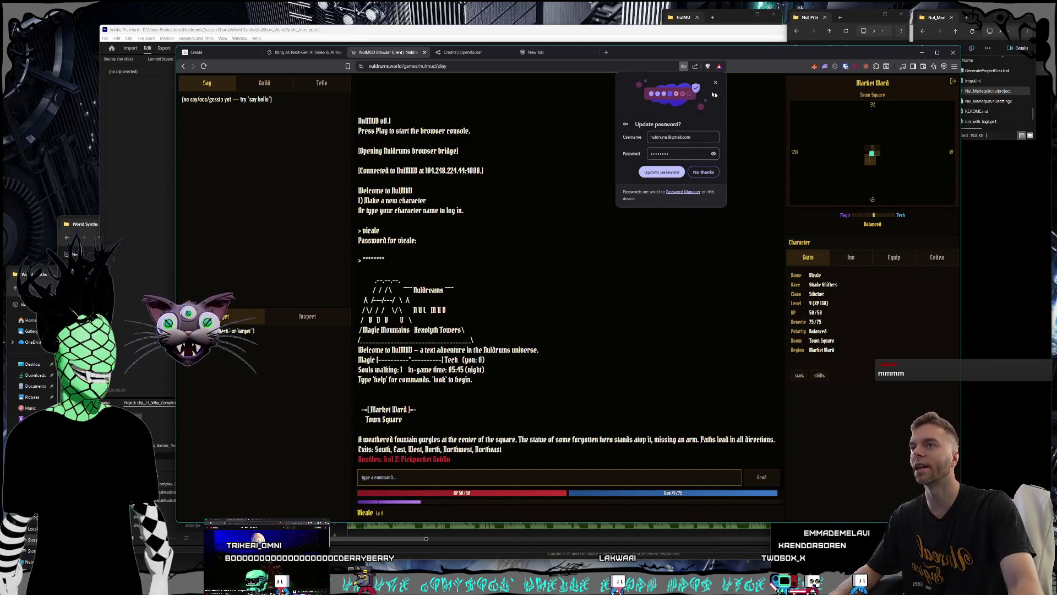
{"action": "left_click", "coordinate": [461, 477]}
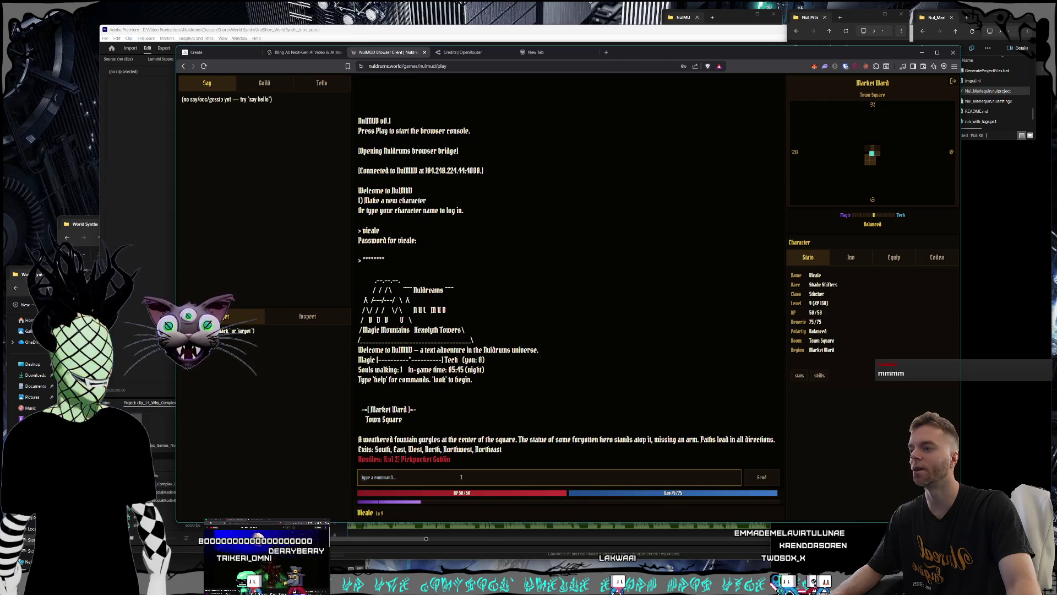
{"action": "left_click", "coordinate": [438, 458]}
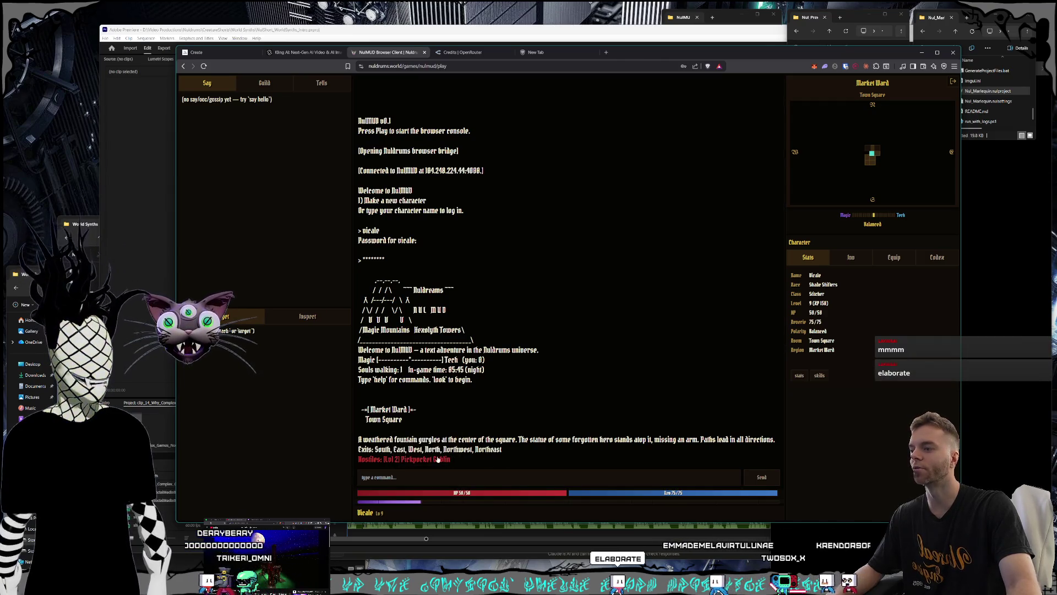
Enter 'attack pickpocket goblin' to fight the Pickpocket Goblin
{"action": "left_click", "coordinate": [443, 474]}
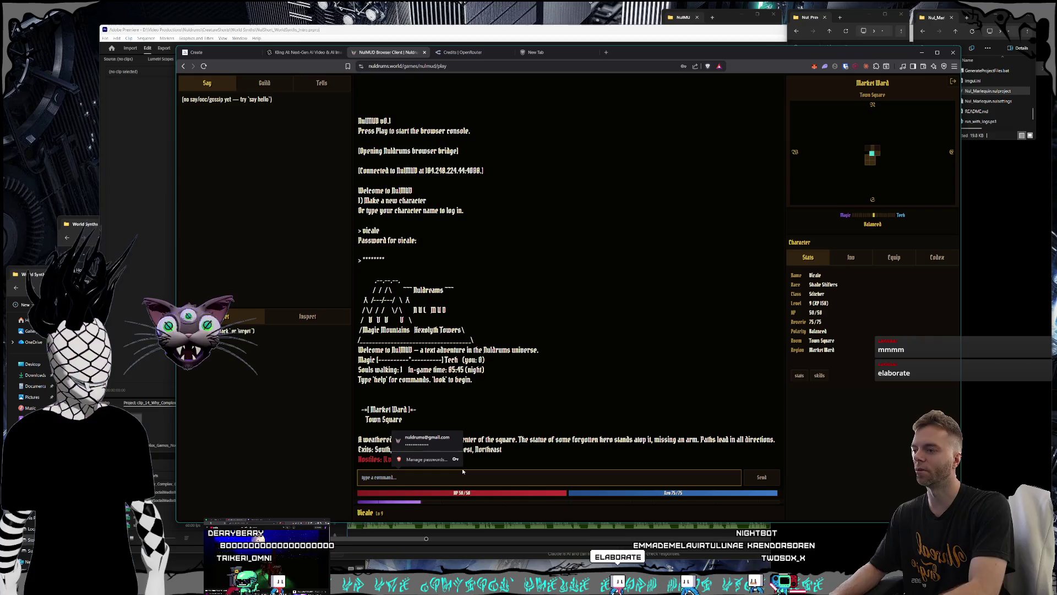
{"action": "type", "text": "attack pickpocket goblin"}
{"action": "key", "text": "Return"}
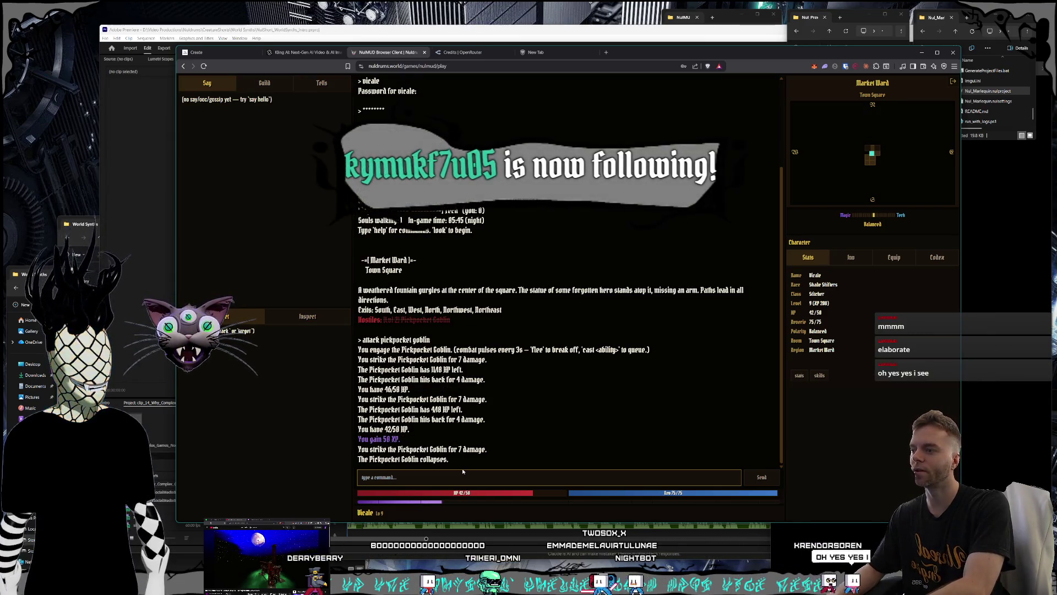
Look around, walk south to Market Street, and attack the Sewer Skitter
{"action": "type", "text": "lookk"}
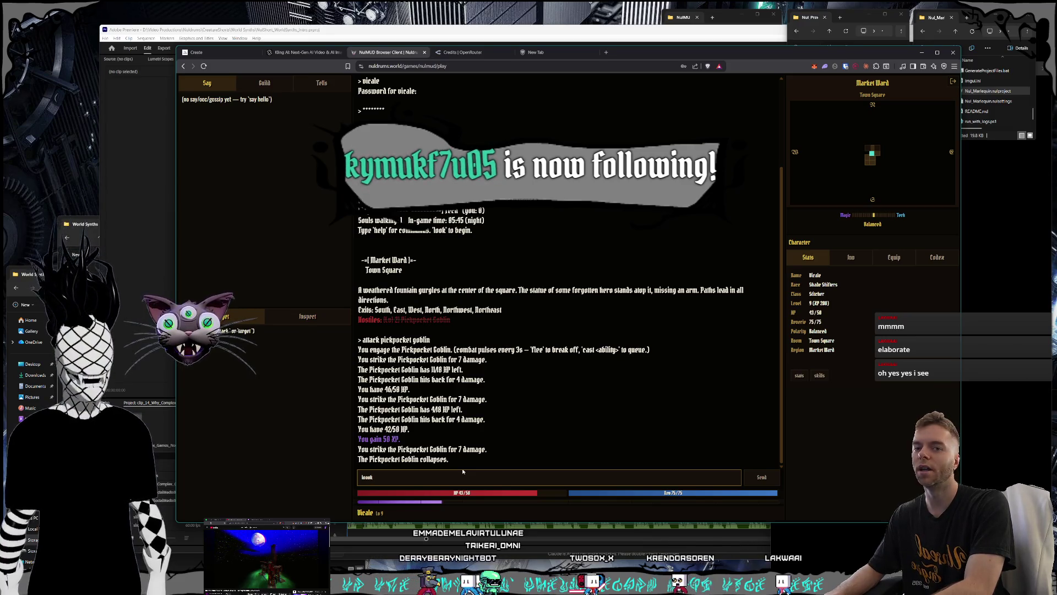
{"action": "key", "text": "BackSpace"}
{"action": "key", "text": "BackSpace"}
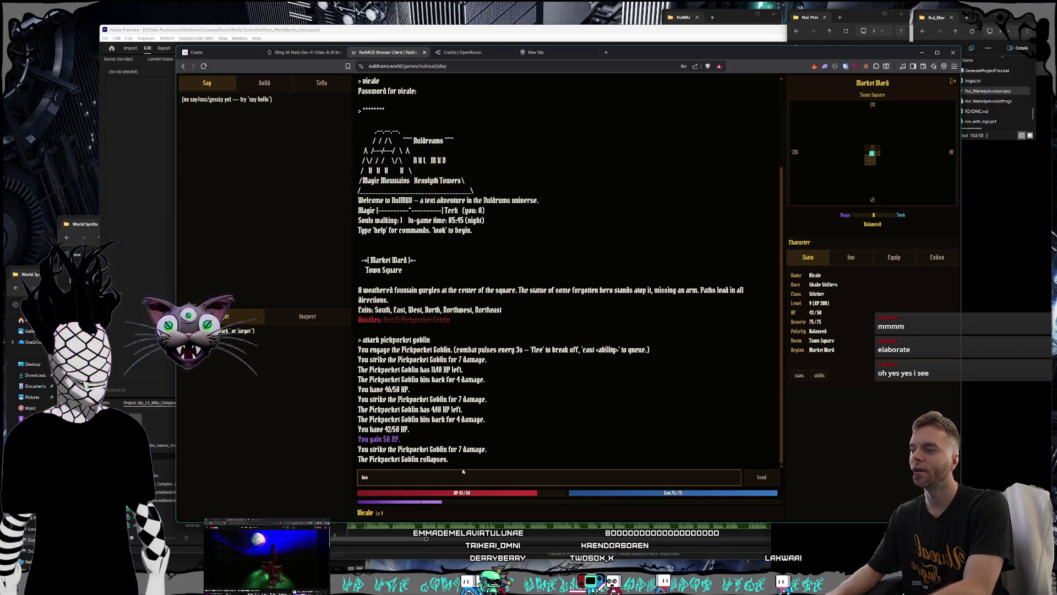
{"action": "type", "text": "k"}
{"action": "key", "text": "Return"}
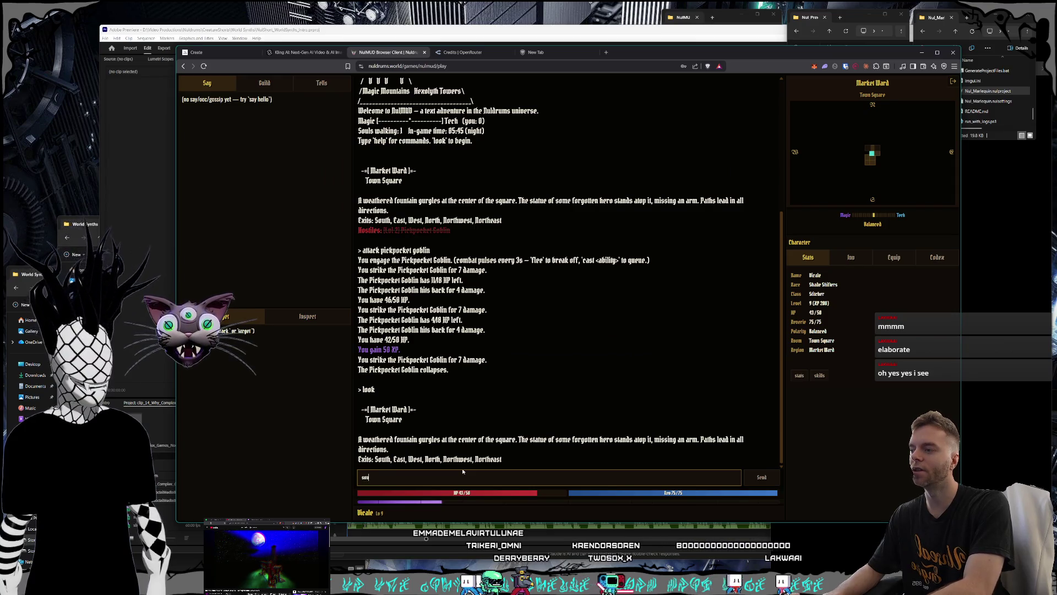
{"action": "key", "text": "Return"}
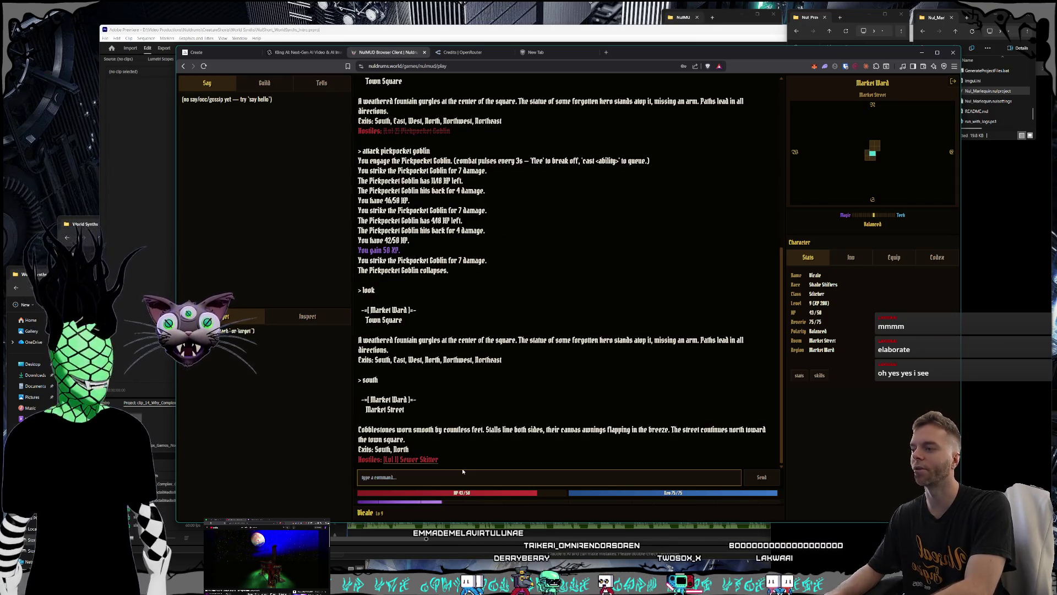
{"action": "type", "text": "attack sewer"}
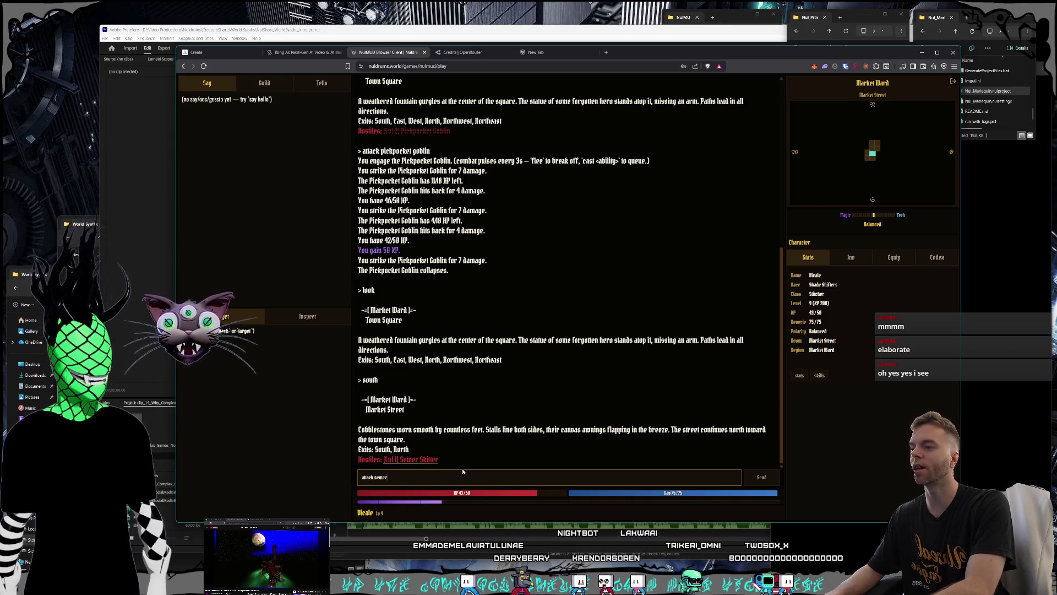
{"action": "key", "text": "Return"}
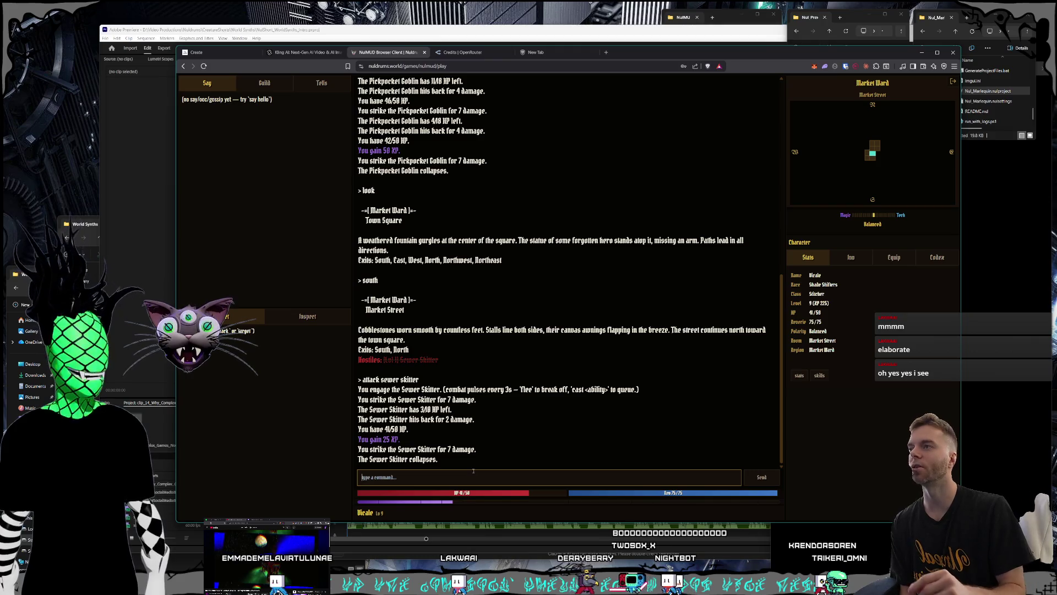
{"action": "left_click", "coordinate": [607, 51]}
Search Google for 'MUDs' and view the Wikipedia Multi-user dungeon screenshot full-size
{"action": "type", "text": "MUDs"}
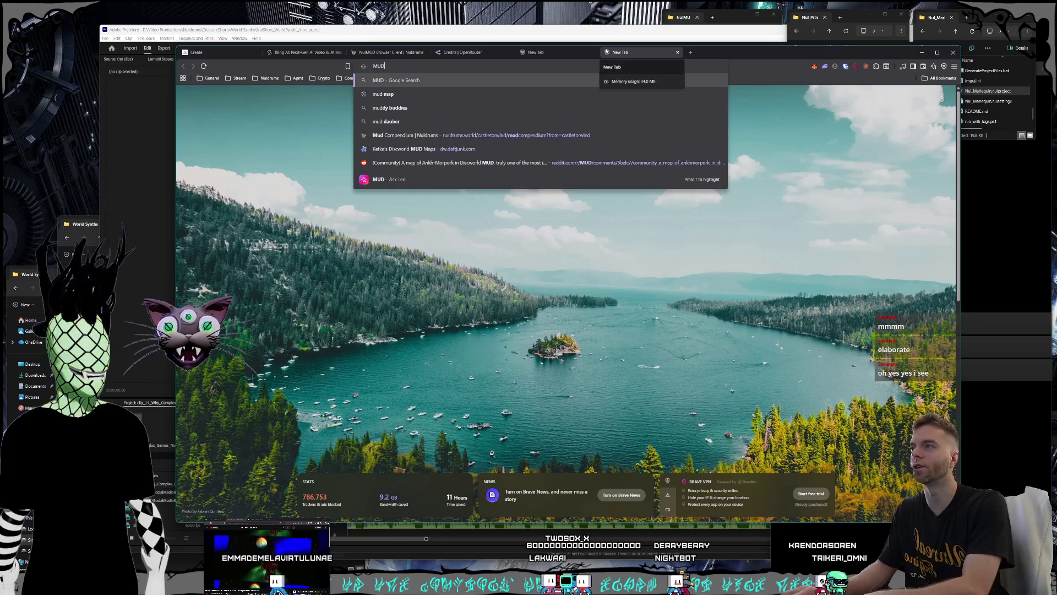
{"action": "key", "text": "Return"}
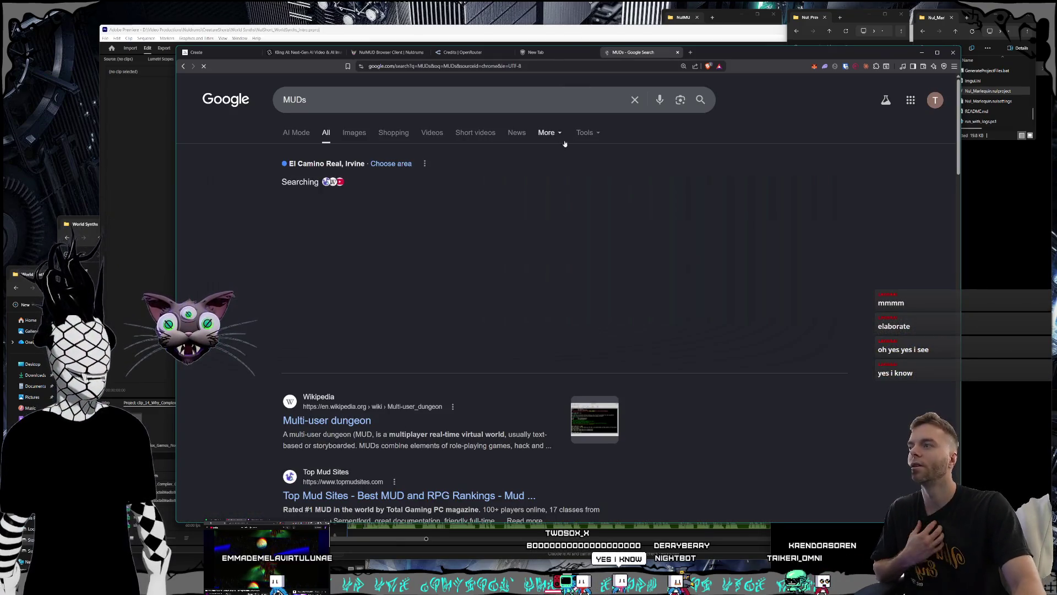
{"action": "scroll", "coordinate": [556, 241], "scroll_direction": "down", "scroll_amount": 2}
{"action": "scroll", "coordinate": [556, 240], "scroll_direction": "down", "scroll_amount": 1}
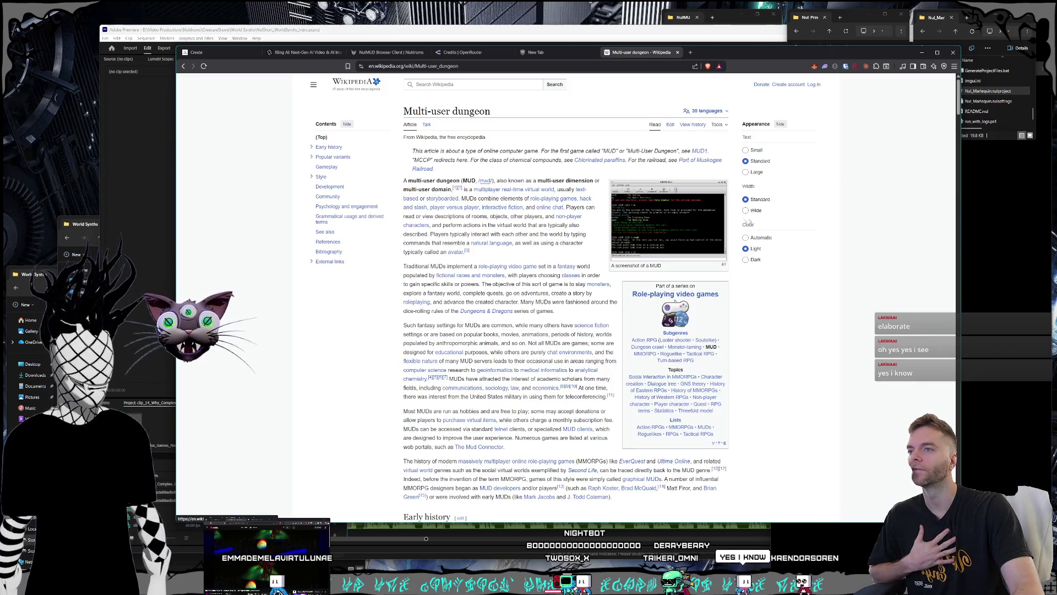
{"action": "left_click", "coordinate": [695, 222]}
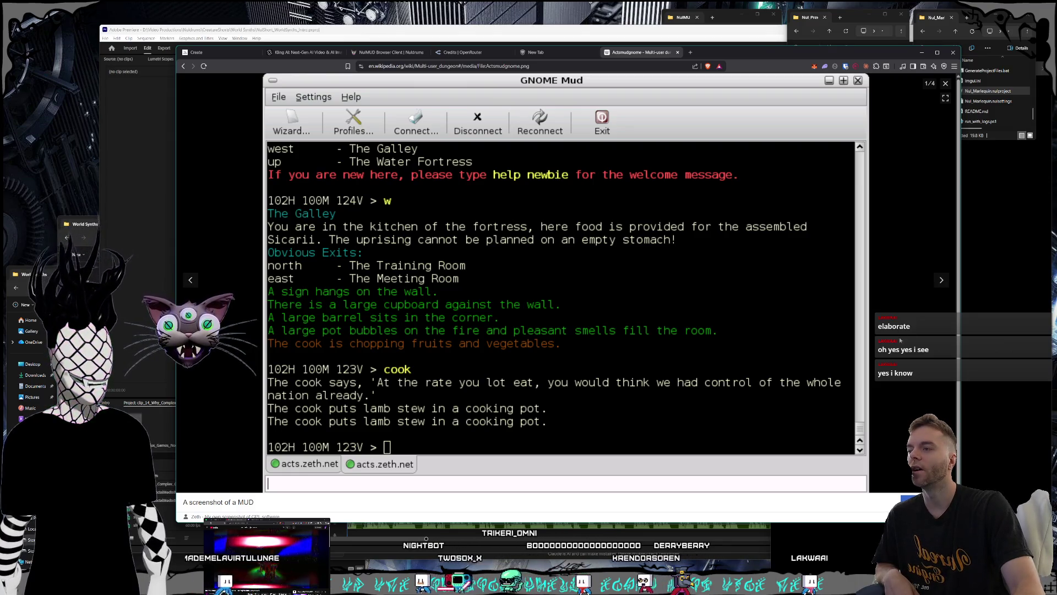
{"action": "left_click", "coordinate": [945, 83]}
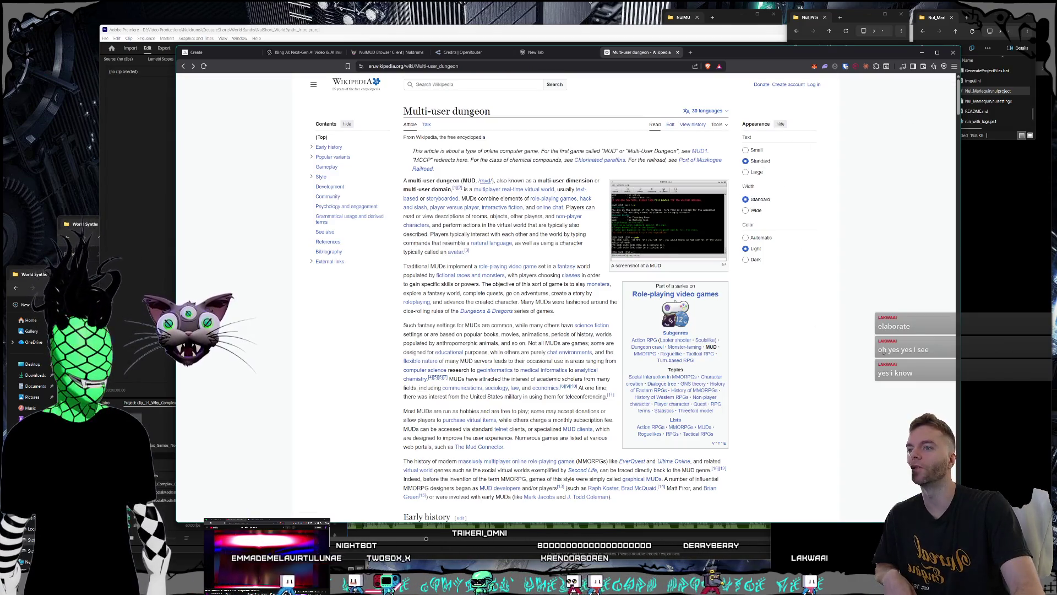
{"action": "left_click", "coordinate": [537, 53]}
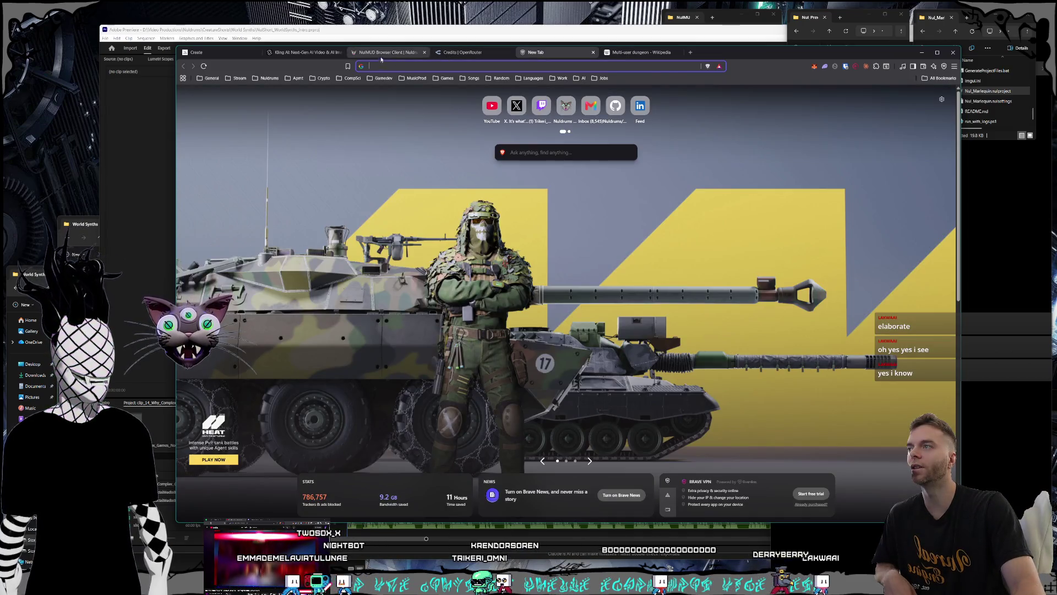
Disconnect from the NulMUD game and return to the Nuldrums NulMUD page
{"action": "left_click", "coordinate": [383, 53]}
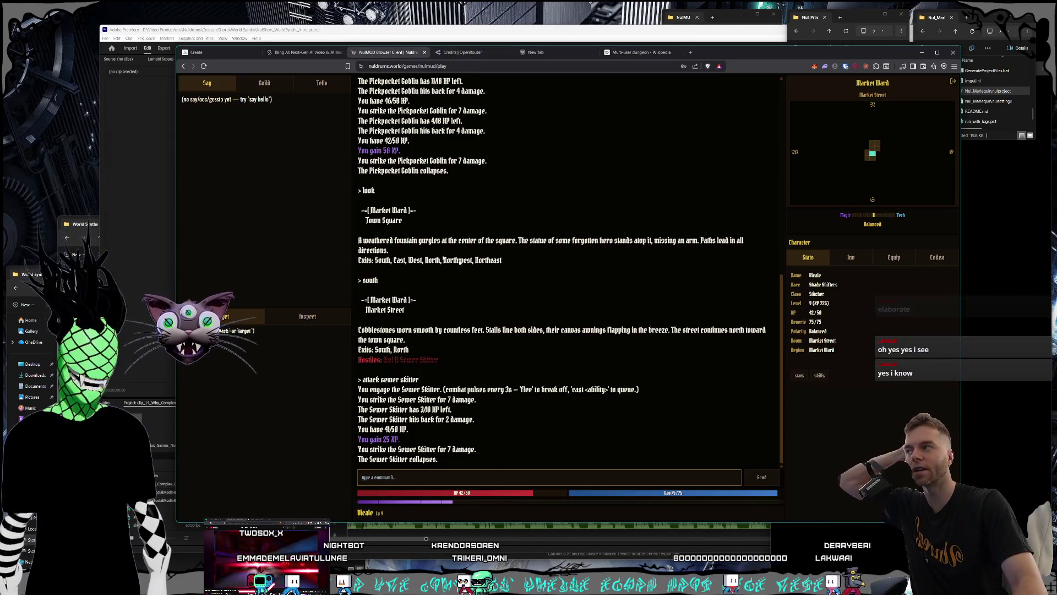
{"action": "left_click", "coordinate": [952, 82]}
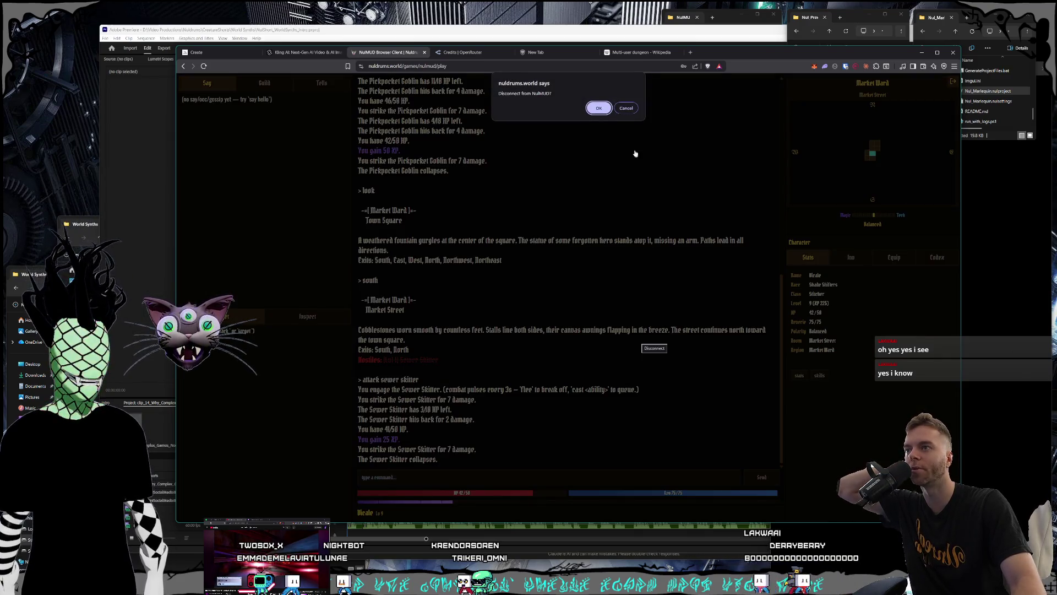
{"action": "left_click", "coordinate": [599, 109]}
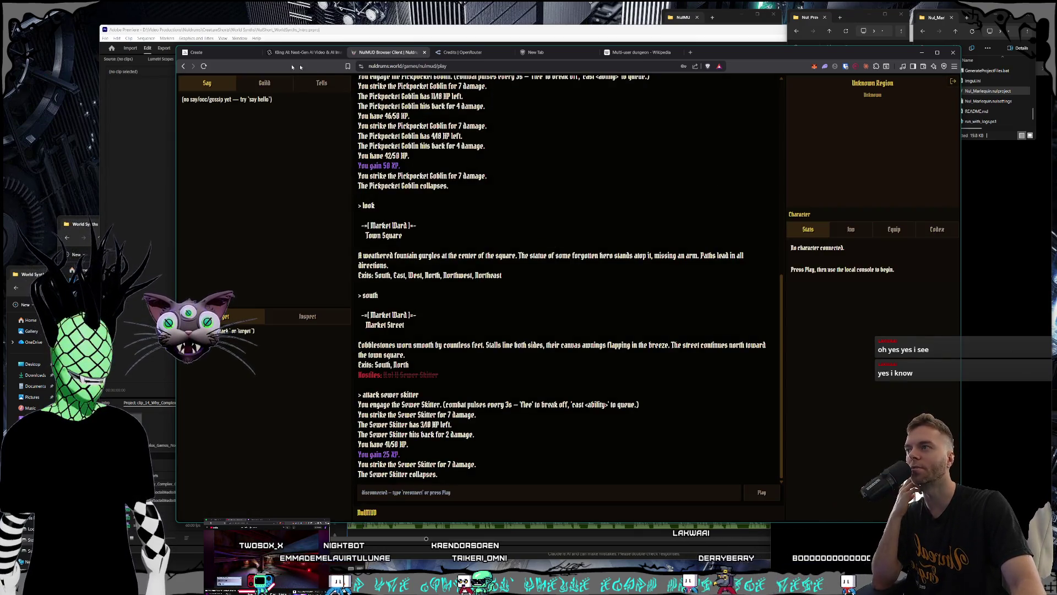
{"action": "left_click", "coordinate": [183, 66]}
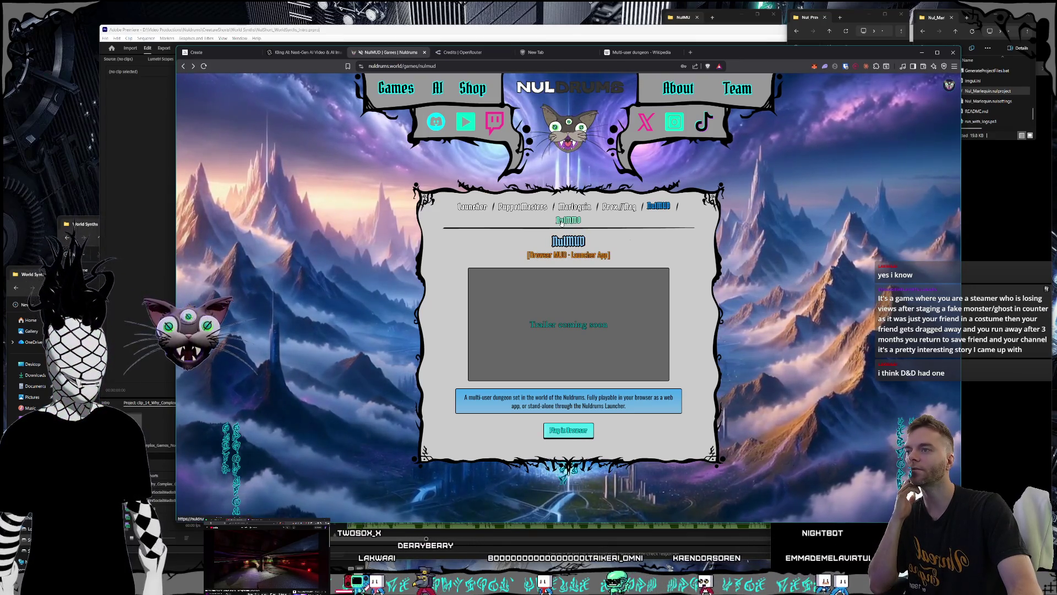
Switch from the NulMUD page to the NulMMO game page
{"action": "left_click", "coordinate": [569, 220]}
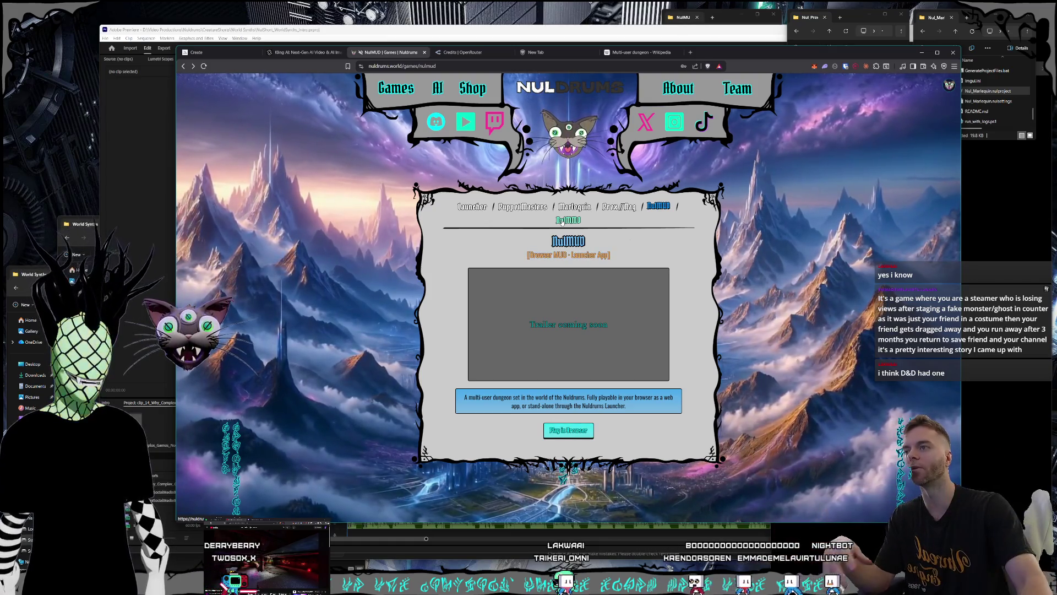
{"action": "left_click", "coordinate": [566, 220]}
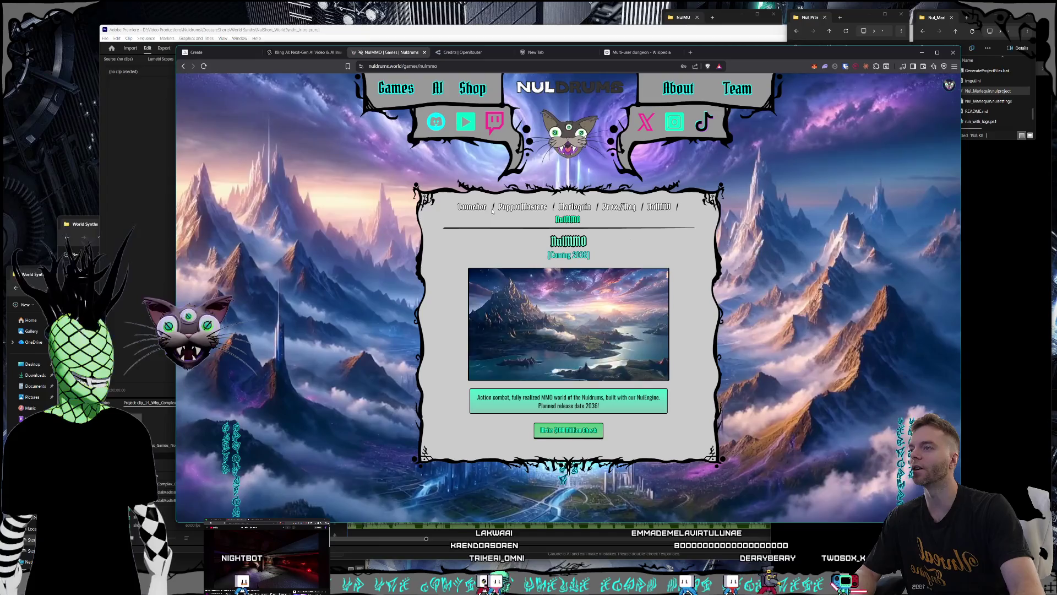
Browse the Marlequin and Prex//Naq game pages, then go to the merch Shop
{"action": "left_click", "coordinate": [575, 207]}
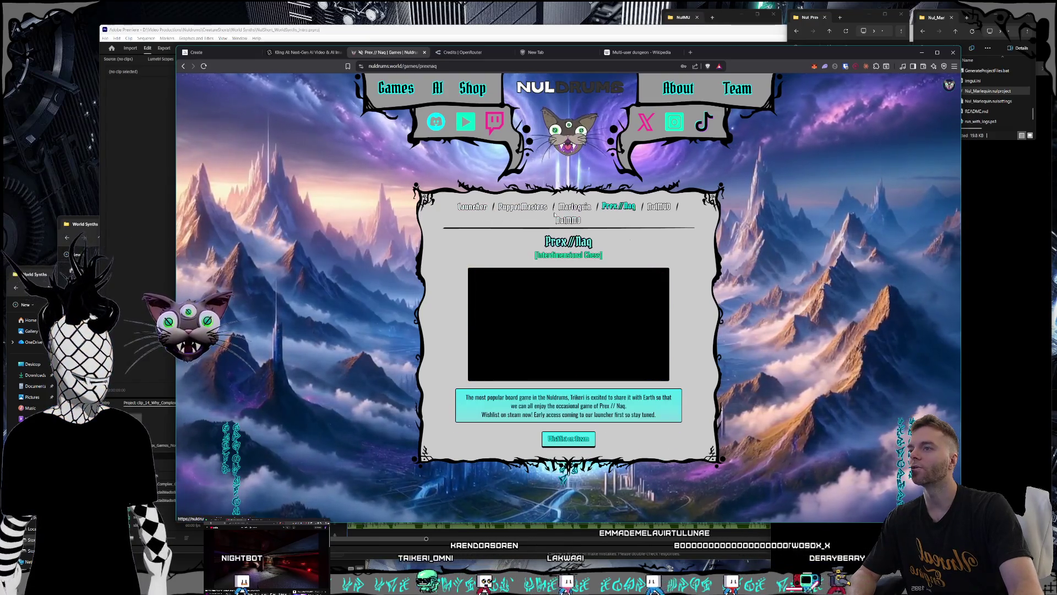
{"action": "left_click", "coordinate": [607, 210]}
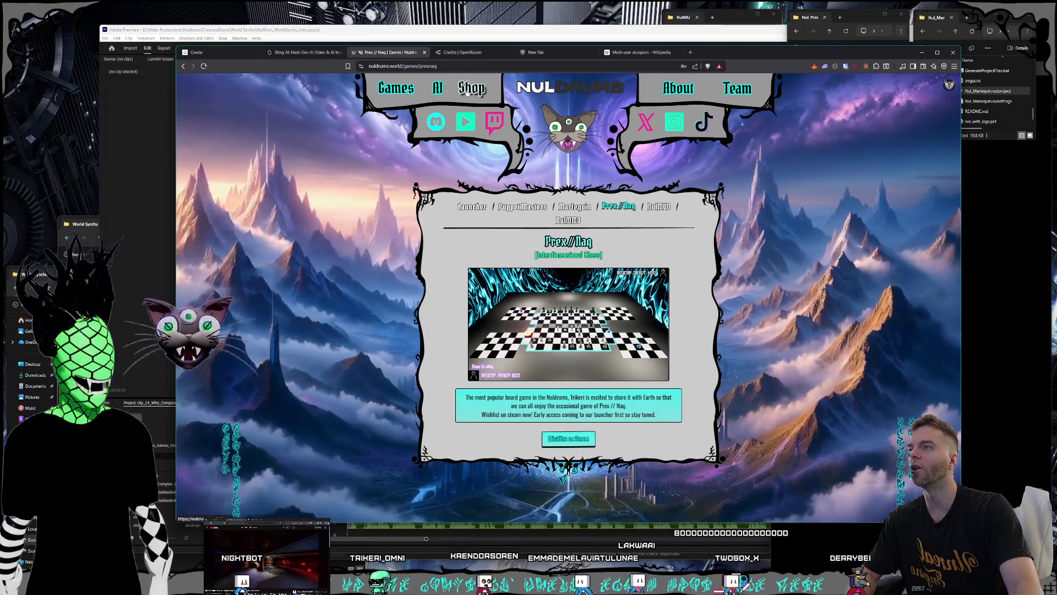
{"action": "left_click", "coordinate": [472, 88]}
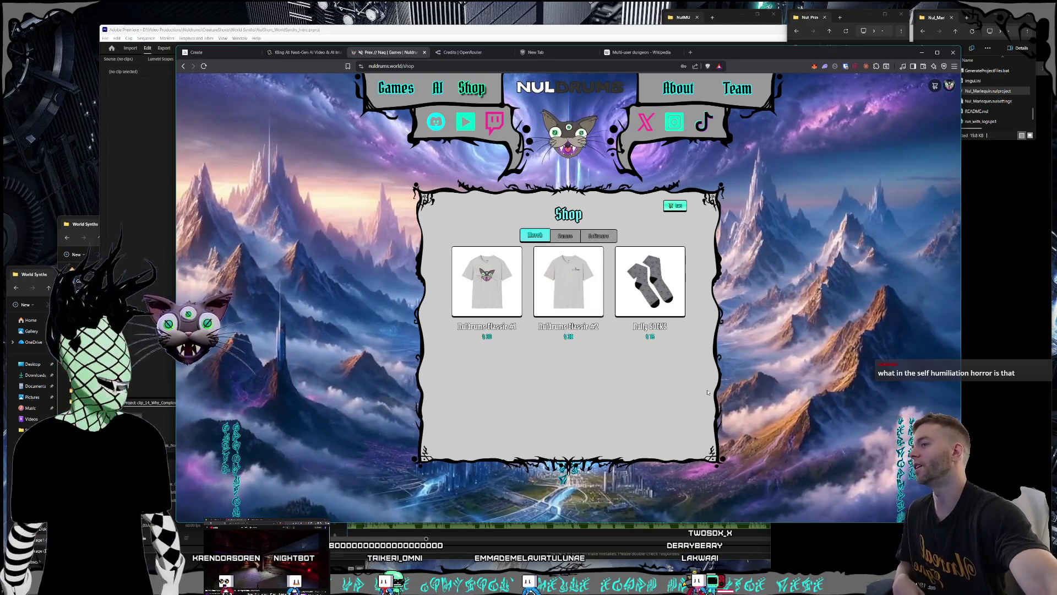
Open the Nuldrums Classic #1 shirt and page through its enlarged photos
{"action": "left_click", "coordinate": [504, 292]}
{"action": "left_click", "coordinate": [528, 298]}
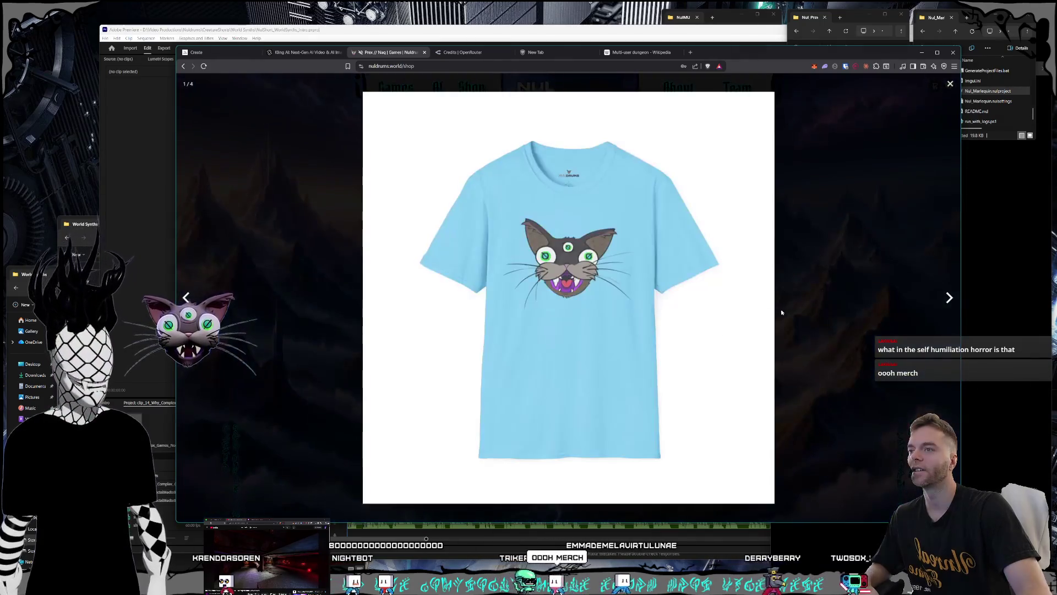
{"action": "left_click", "coordinate": [948, 299]}
{"action": "left_click", "coordinate": [947, 300]}
{"action": "left_click", "coordinate": [872, 325]}
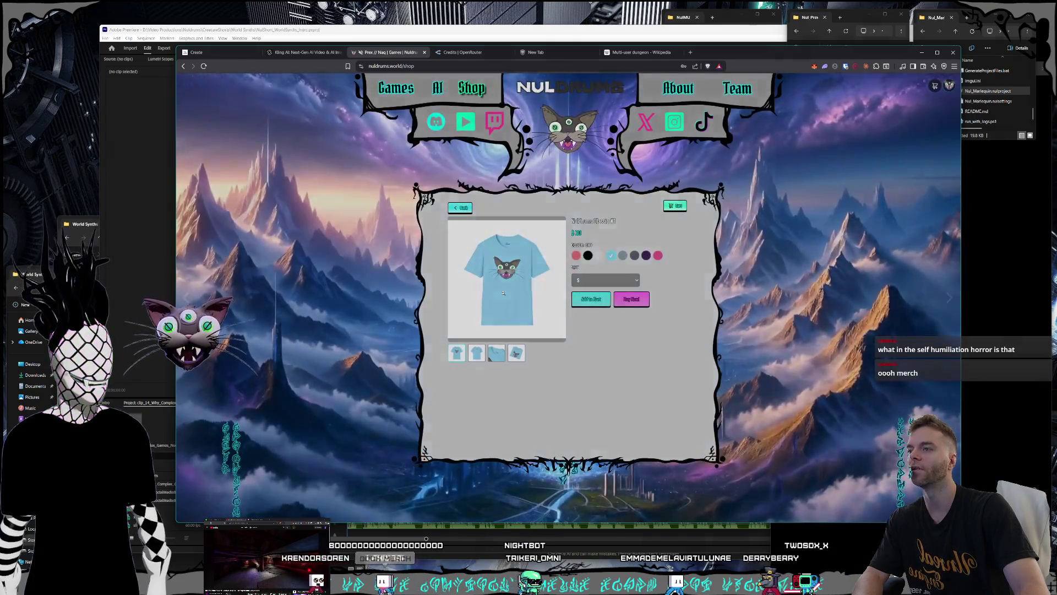
{"action": "left_click", "coordinate": [527, 297]}
{"action": "key", "text": "Escape"}
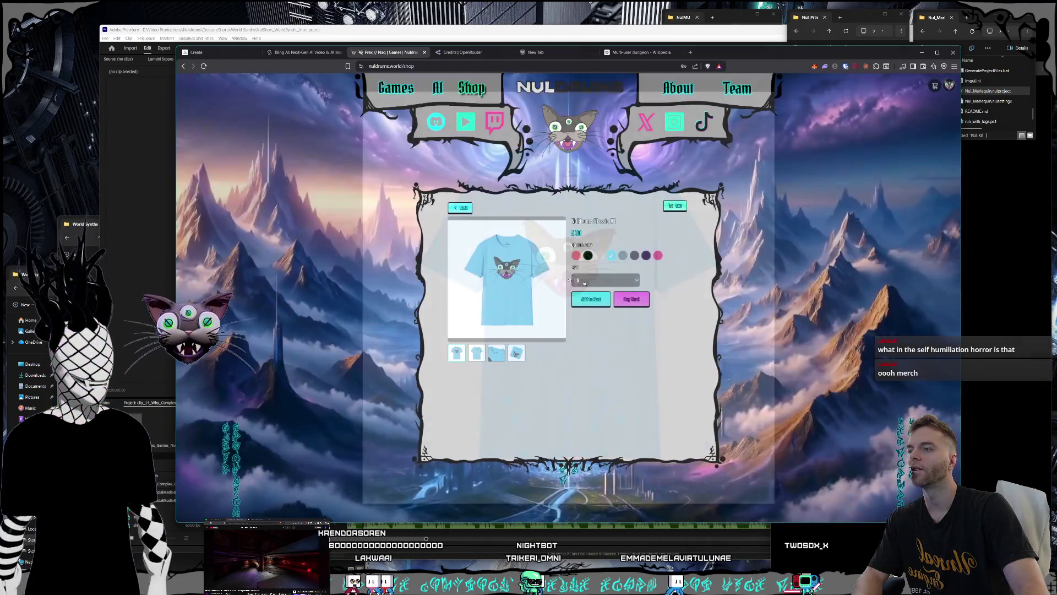
{"action": "left_click", "coordinate": [460, 208]}
Switch the grey shirt to Purple and page through its enlarged product photos
{"action": "left_click", "coordinate": [598, 331]}
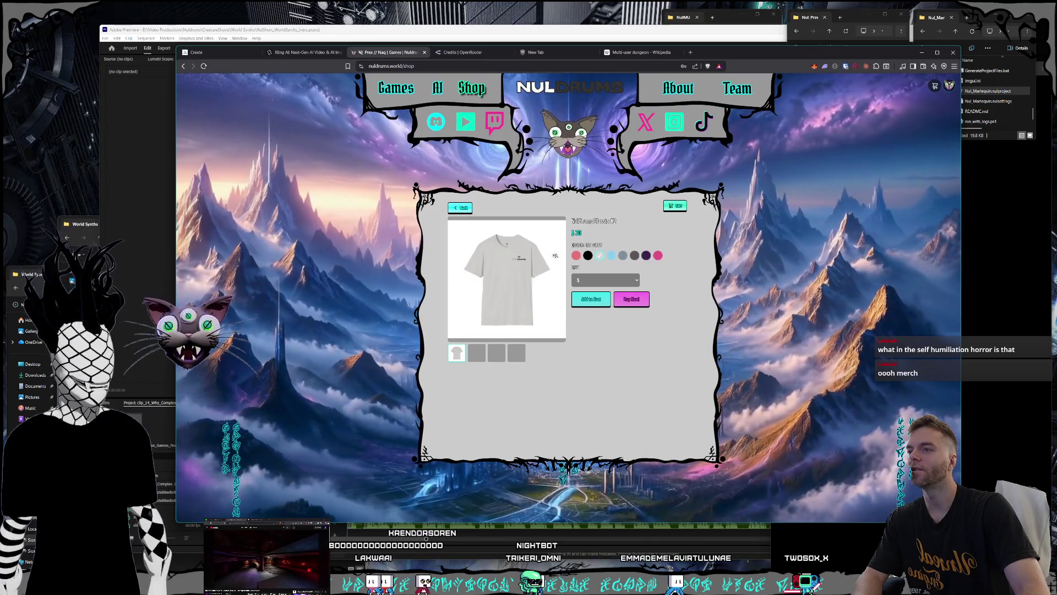
{"action": "left_click", "coordinate": [623, 254]}
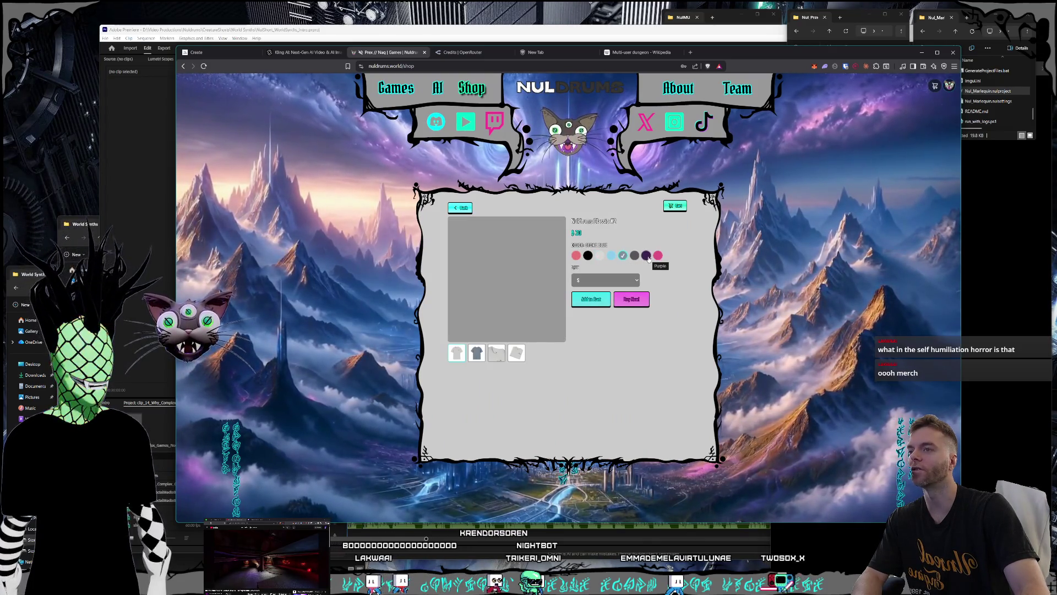
{"action": "left_click", "coordinate": [506, 266]}
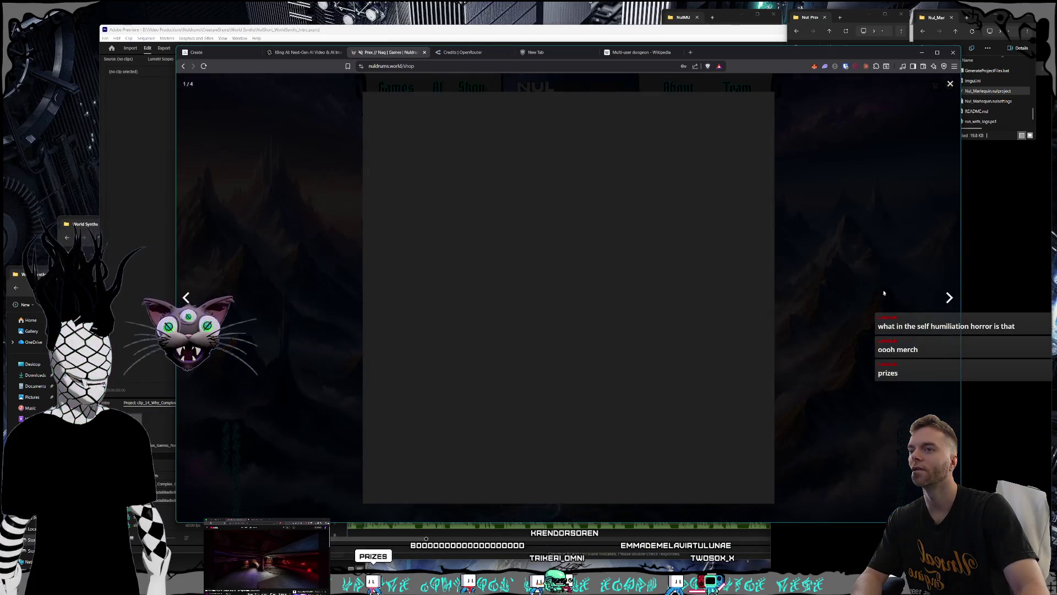
{"action": "left_click", "coordinate": [948, 297]}
{"action": "left_click", "coordinate": [949, 297]}
{"action": "left_click", "coordinate": [948, 297]}
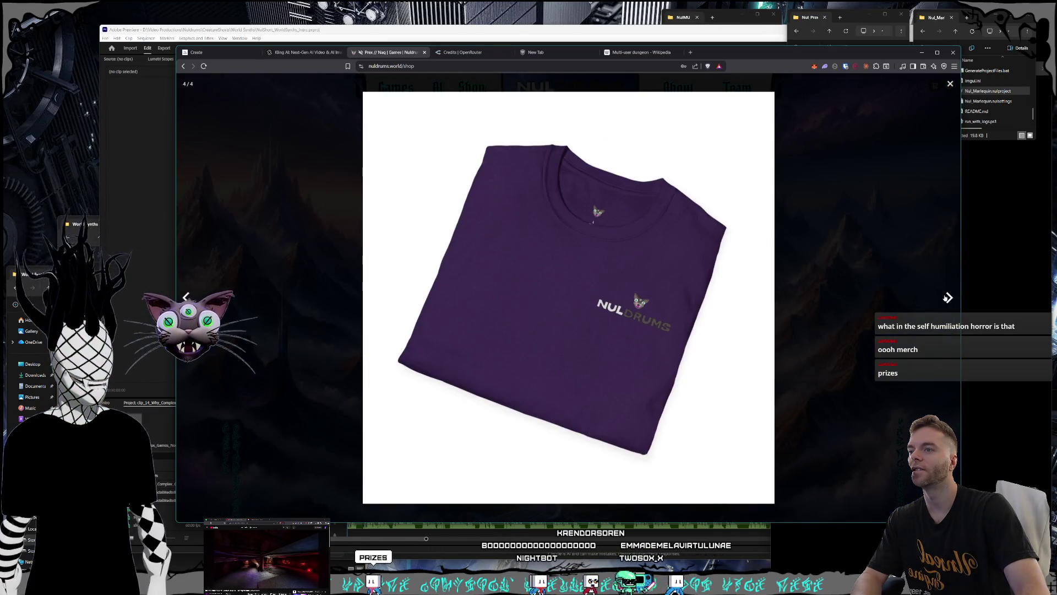
{"action": "left_click", "coordinate": [948, 297]}
{"action": "left_click", "coordinate": [948, 298]}
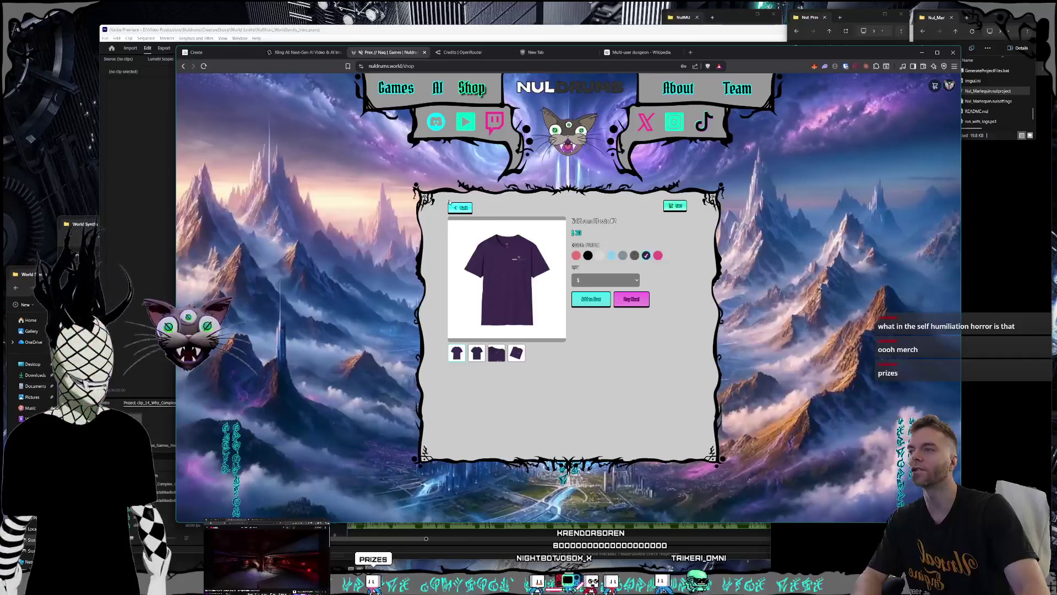
{"action": "left_click", "coordinate": [452, 206]}
Page through the Nully SOCKS enlarged photos and close the lightbox
{"action": "left_click", "coordinate": [644, 319]}
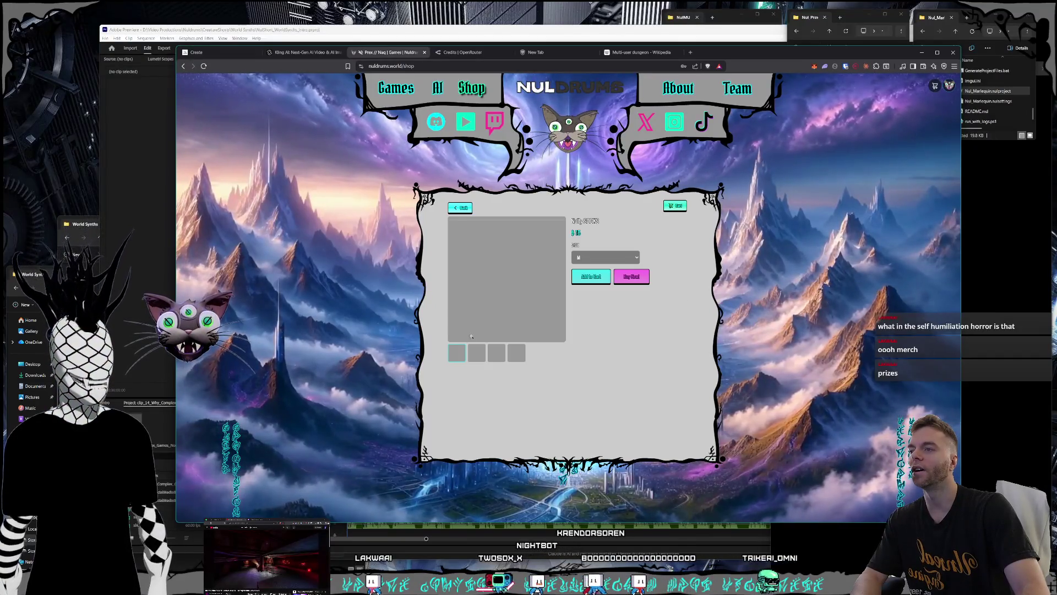
{"action": "left_click", "coordinate": [468, 336]}
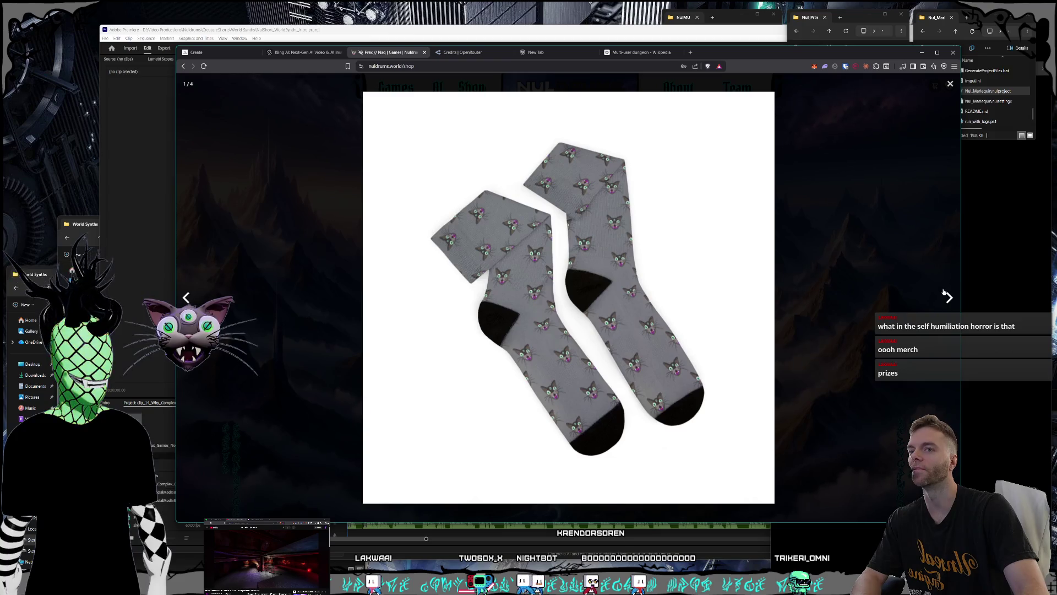
{"action": "left_click", "coordinate": [947, 297]}
{"action": "left_click", "coordinate": [947, 297]}
{"action": "left_click", "coordinate": [948, 296]}
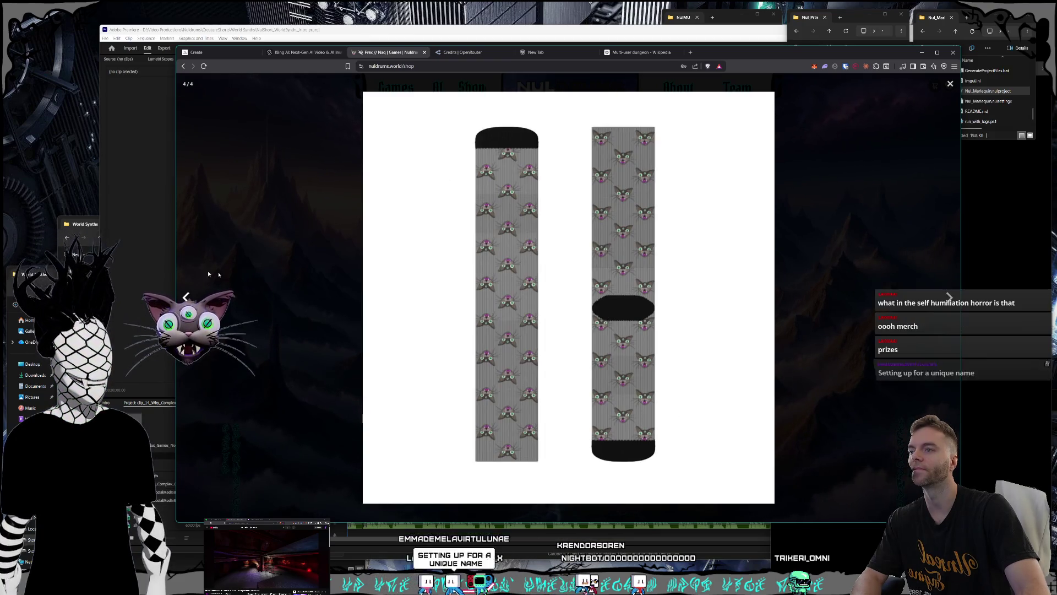
{"action": "left_click", "coordinate": [201, 301]}
{"action": "left_click", "coordinate": [202, 302]}
{"action": "left_click", "coordinate": [202, 303]}
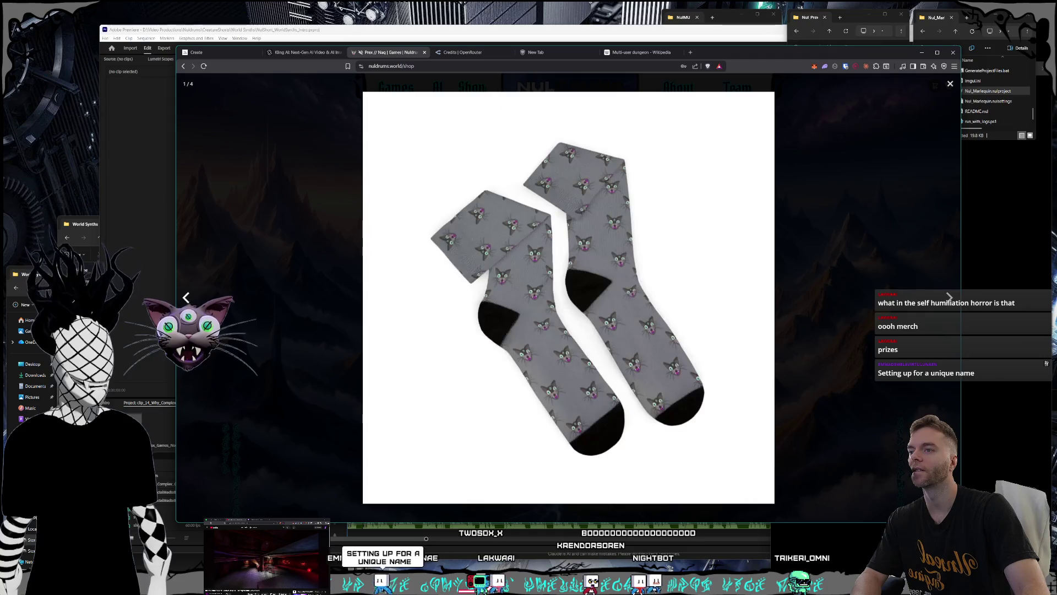
{"action": "key", "text": "Escape"}
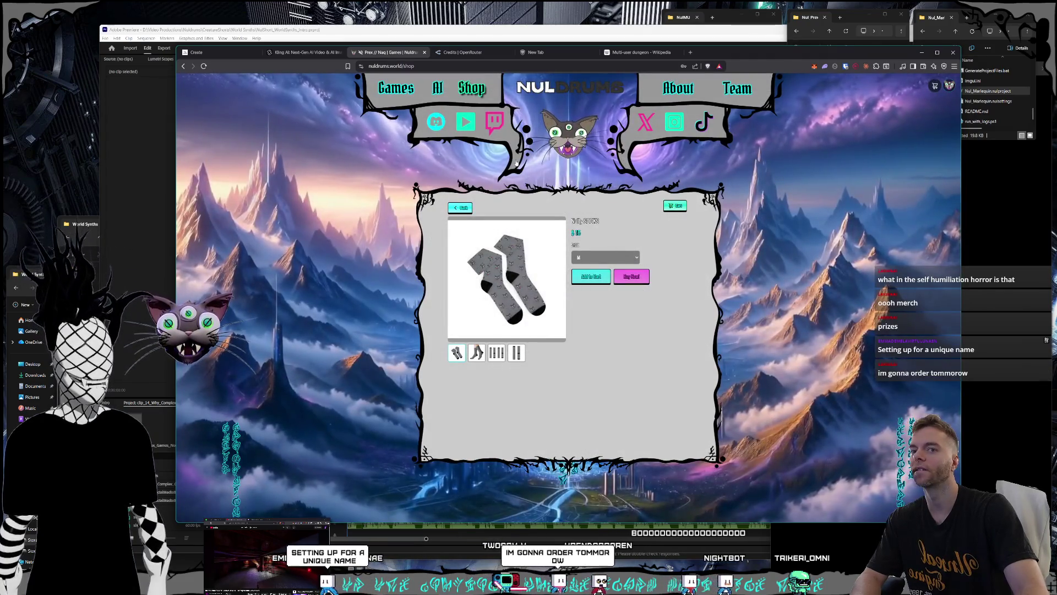
{"action": "left_click", "coordinate": [398, 89]}
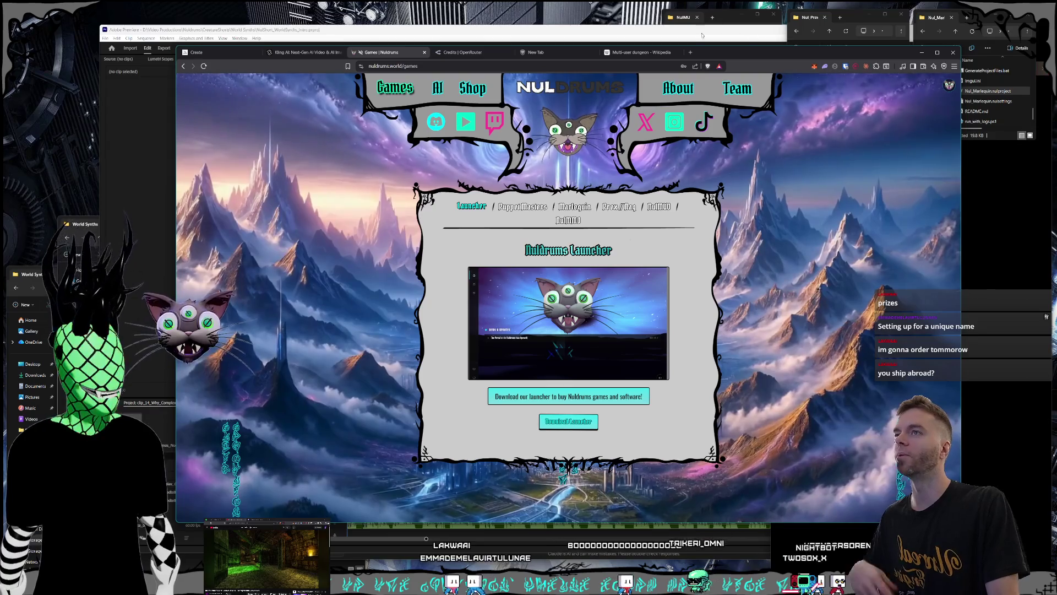
Open a new browser tab beside the Nuldrums Games page
{"action": "left_click", "coordinate": [690, 52]}
Search for 'printify', visit the Printify homepage, then close its tab
{"action": "type", "text": "printi"}
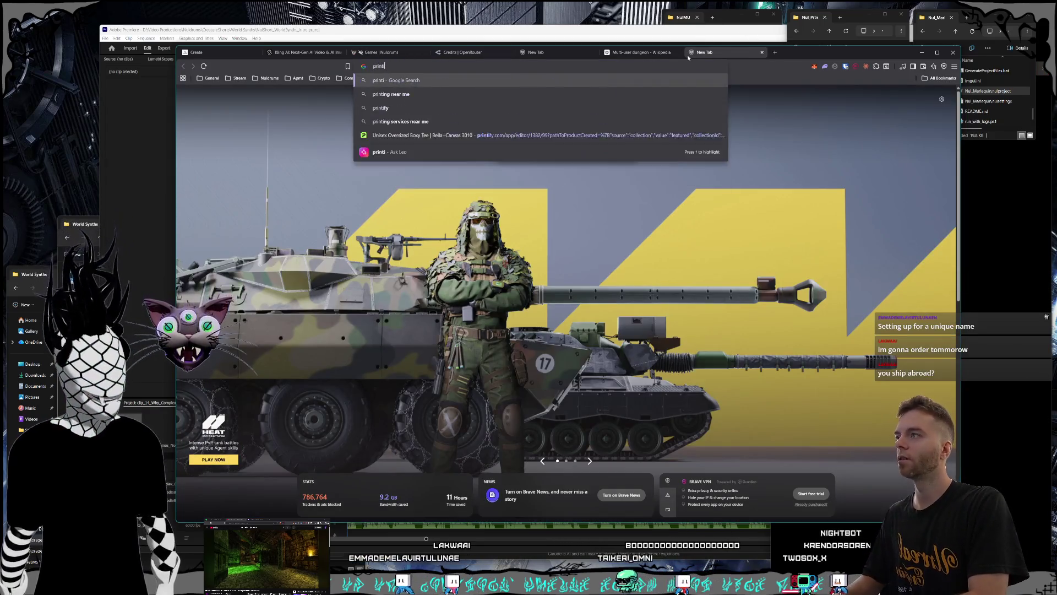
{"action": "type", "text": "fy"}
{"action": "key", "text": "Return"}
{"action": "left_click", "coordinate": [379, 187]}
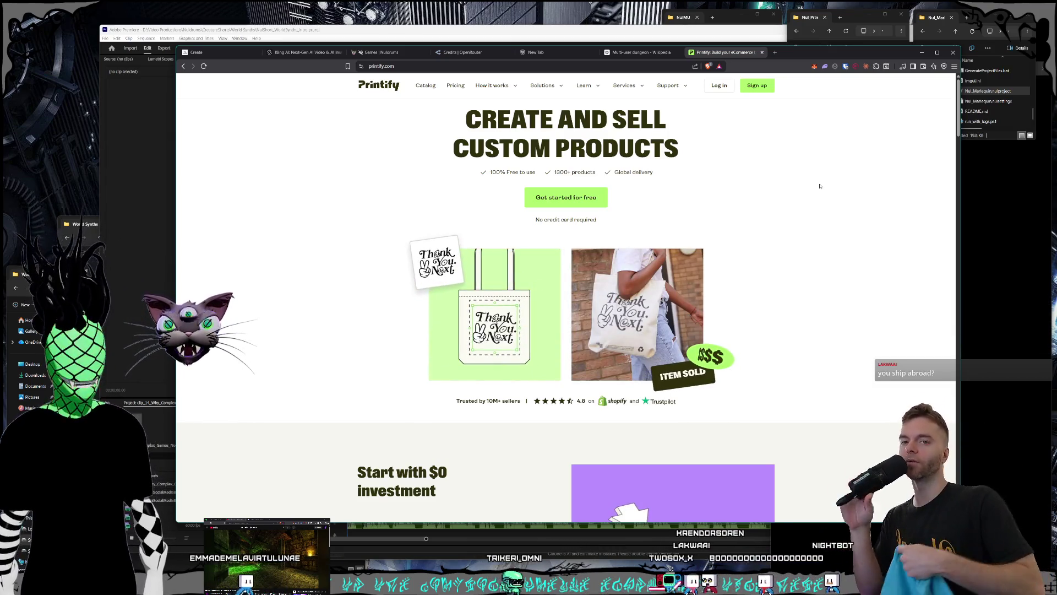
{"action": "left_click", "coordinate": [763, 52]}
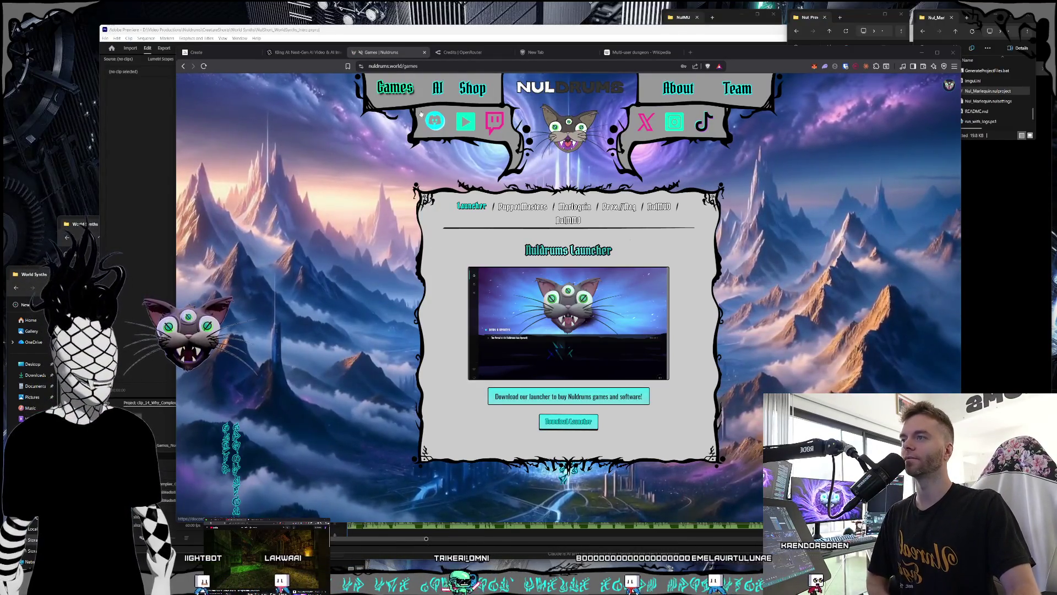
{"action": "left_click", "coordinate": [438, 88]}
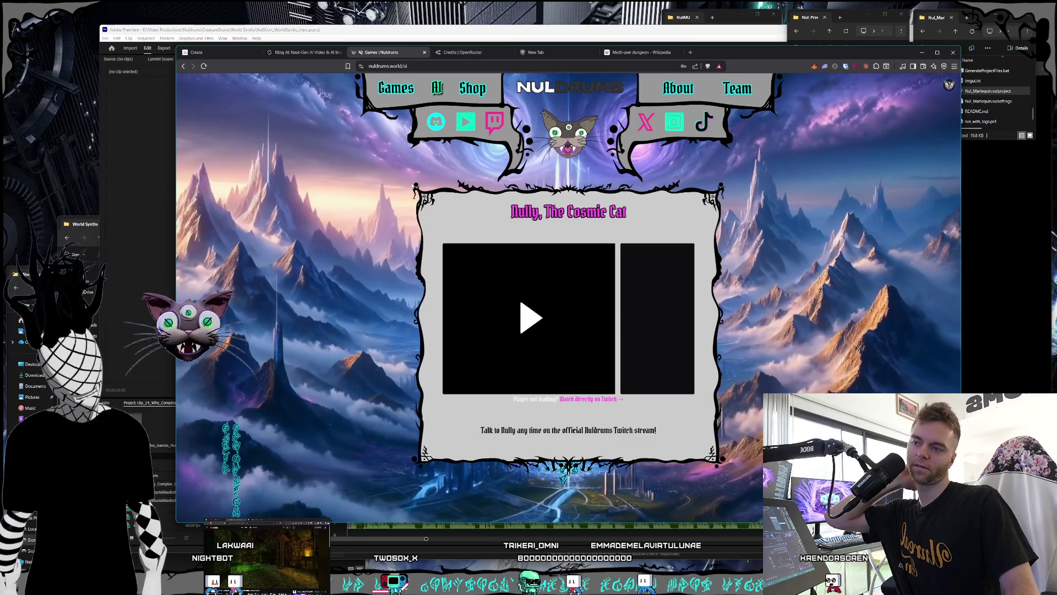
Play the Nully, The Cosmic Cat Twitch stream and dismiss the Knock notice
{"action": "left_click", "coordinate": [539, 338]}
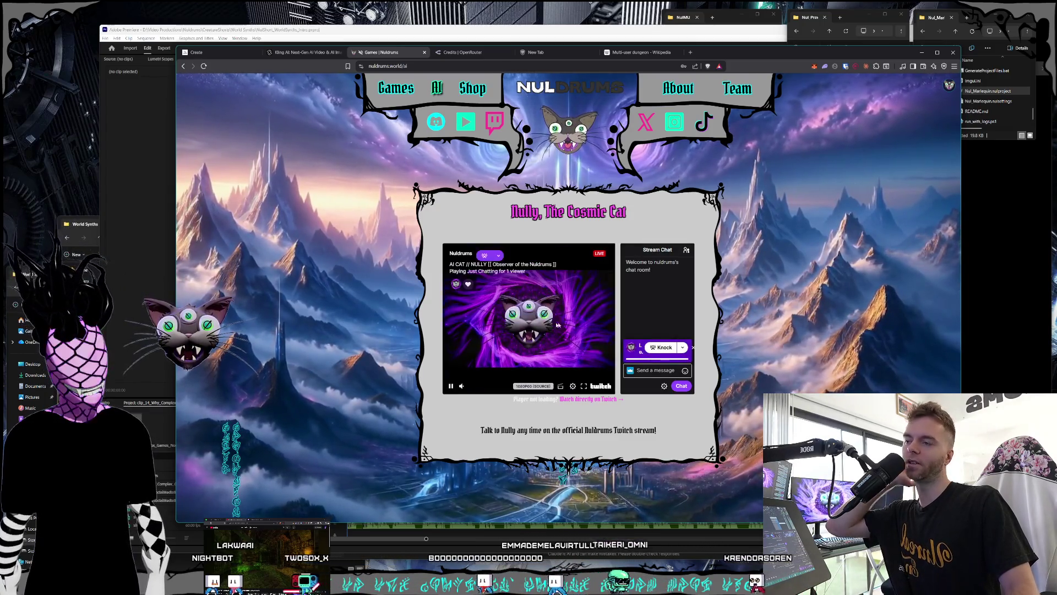
{"action": "left_click", "coordinate": [693, 348]}
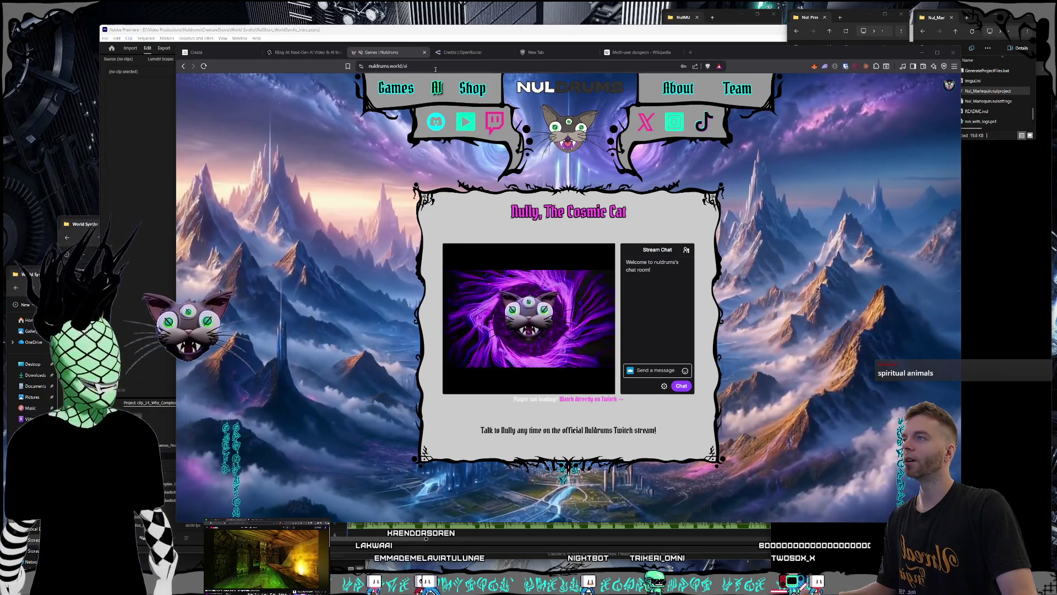
{"action": "left_click", "coordinate": [461, 52]}
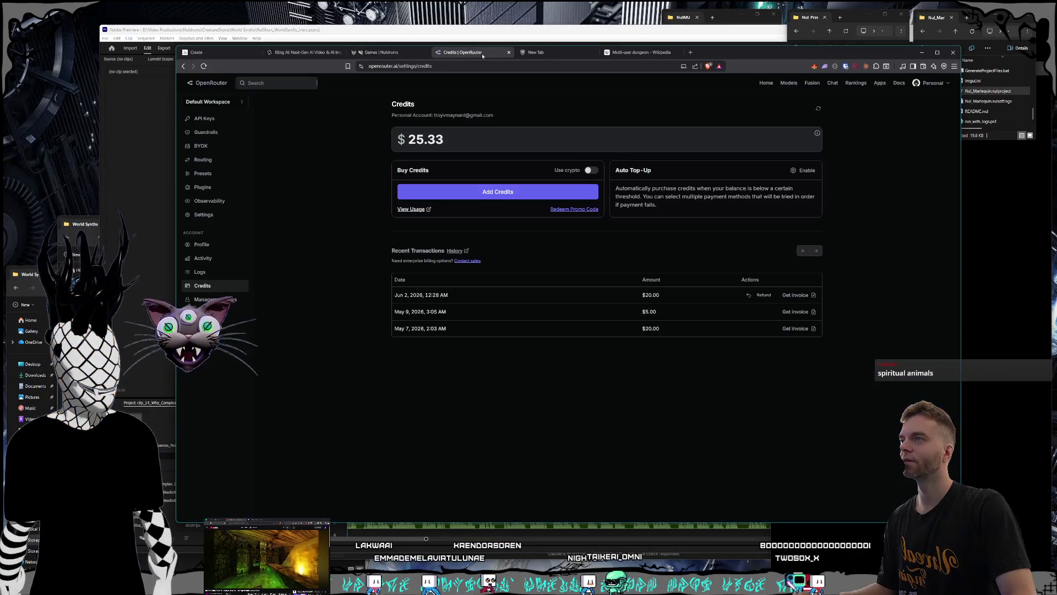
Close the empty new tab and the Multi-user dungeon Wikipedia tab, returning to Nuldrums
{"action": "left_click", "coordinate": [385, 52]}
{"action": "left_click", "coordinate": [585, 55]}
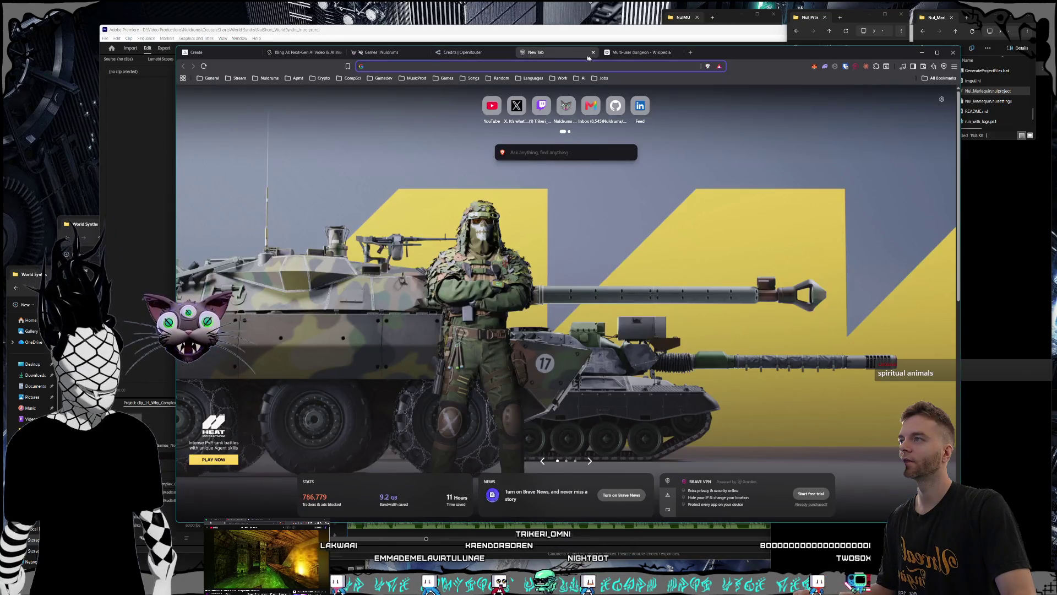
{"action": "left_click", "coordinate": [594, 53]}
{"action": "left_click", "coordinate": [593, 53]}
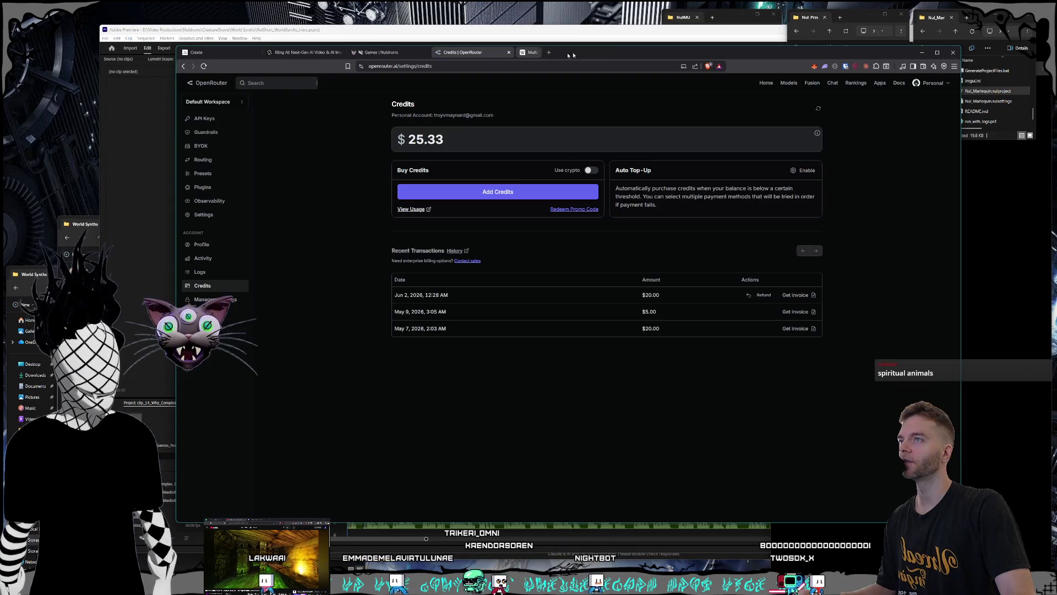
{"action": "key", "text": "ctrl+Page_Up"}
{"action": "left_click_drag", "start_coordinate": [581, 56], "coordinate": [578, 54]}
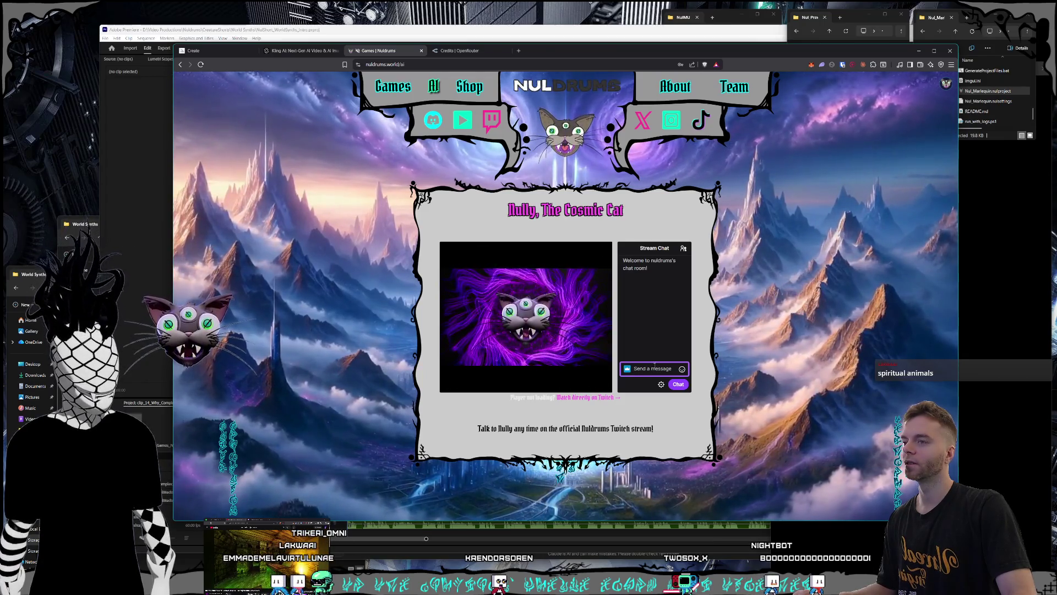
Visit the Nuldrums Shop, About and Games pages, then minimise the browser to reveal Premiere Pro
{"action": "left_click", "coordinate": [469, 86]}
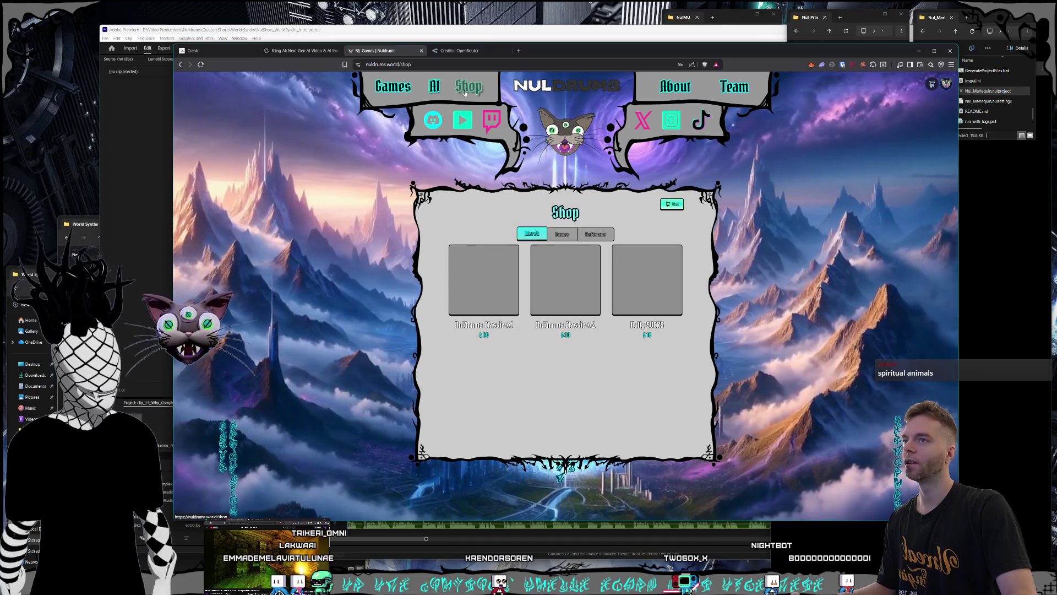
{"action": "left_click", "coordinate": [682, 88]}
{"action": "left_click", "coordinate": [392, 86]}
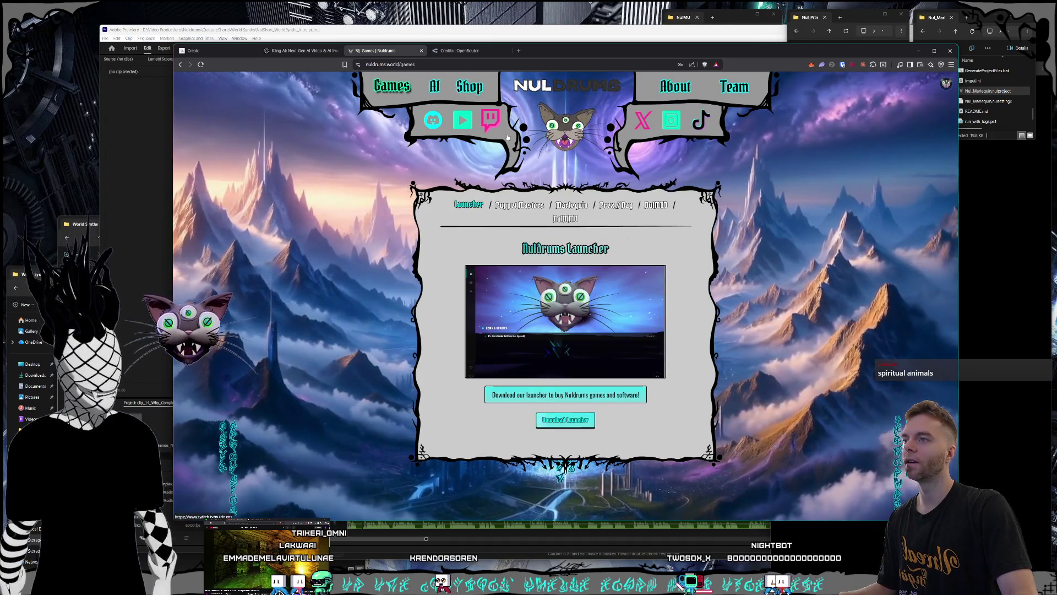
{"action": "left_click_drag", "start_coordinate": [921, 52], "coordinate": [914, 57]}
{"action": "left_click", "coordinate": [909, 56]}
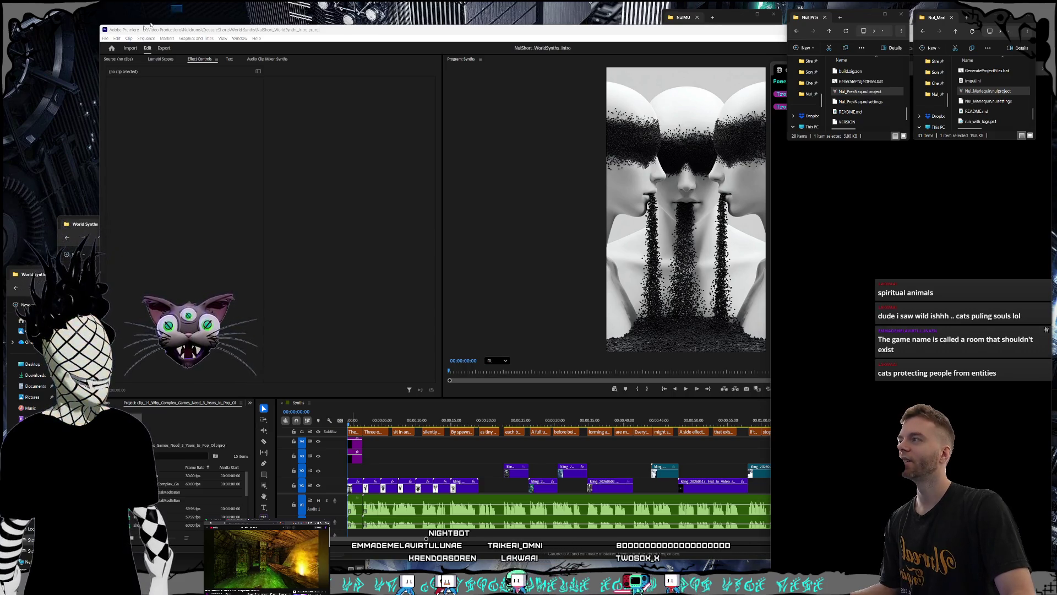
Maximise the Premiere Pro window so the NulShort_WorldSynths_Intro editor fills the screen
{"action": "mouse_move", "coordinate": [225, 5]}
{"action": "left_mouse_down"}
{"action": "mouse_move", "coordinate": [76, 121]}
{"action": "mouse_move", "coordinate": [67, 186]}
{"action": "left_mouse_up"}
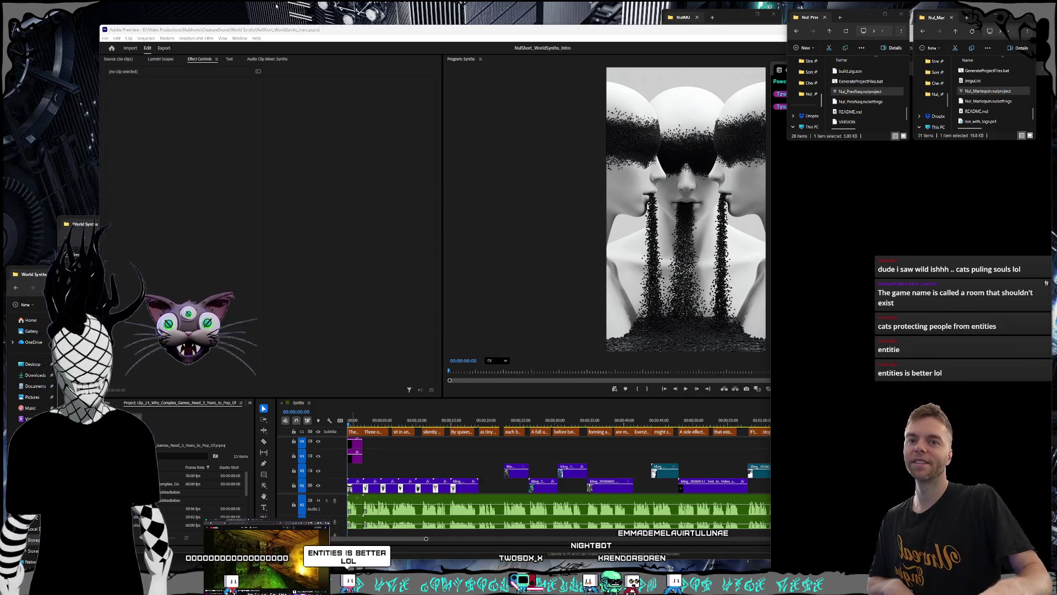
{"action": "double_click", "coordinate": [542, 41]}
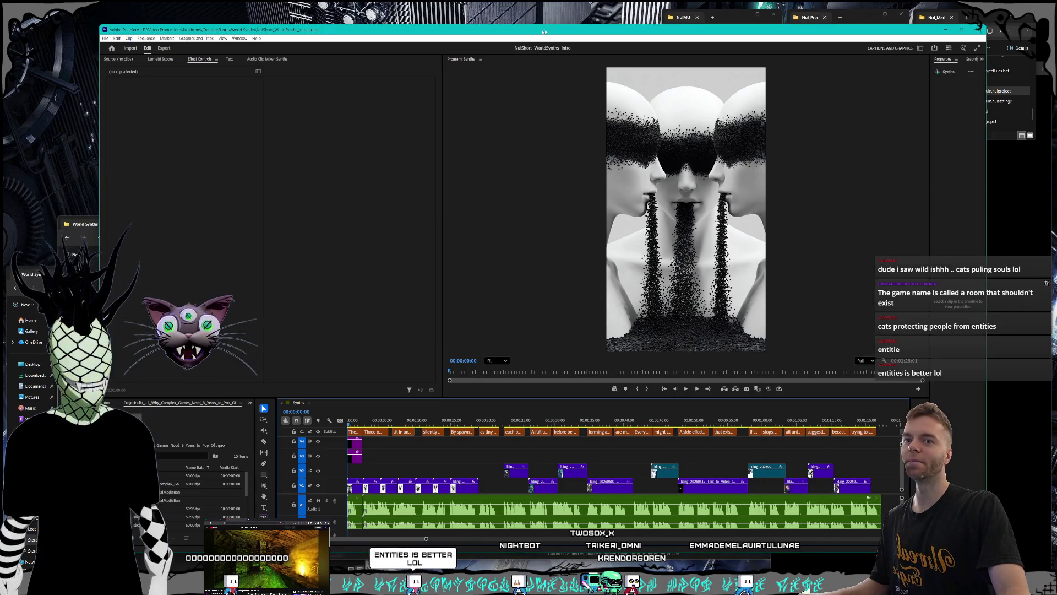
Play the NulShort_WorldSynths_Intro sequence and scrub its opening title back to the start
{"action": "mouse_move", "coordinate": [133, 1]}
{"action": "left_mouse_down"}
{"action": "mouse_move", "coordinate": [40, 119]}
{"action": "mouse_move", "coordinate": [245, 4]}
{"action": "left_mouse_up"}
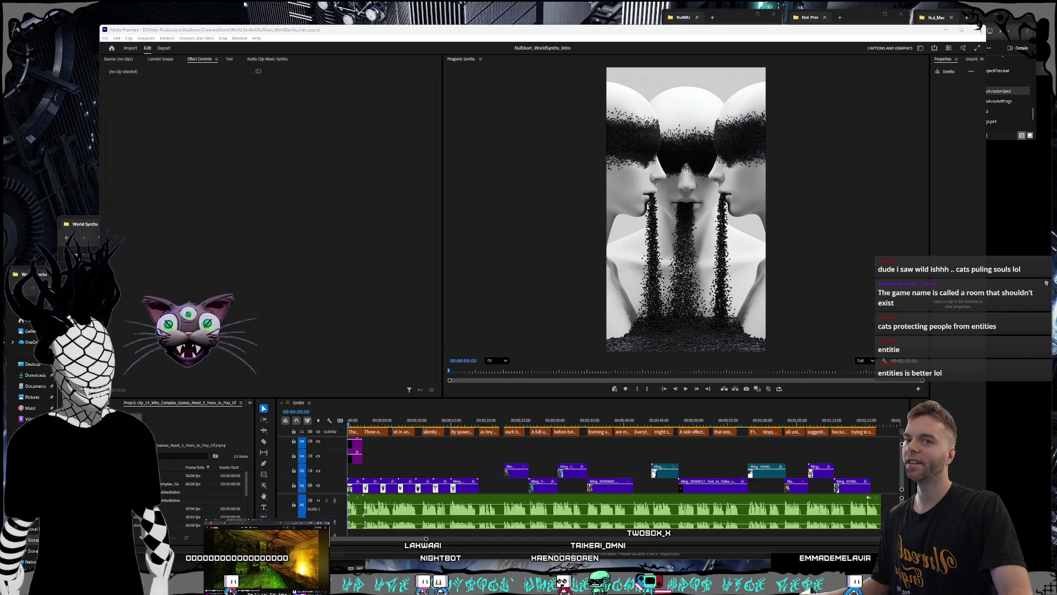
{"action": "left_click", "coordinate": [348, 408]}
{"action": "key", "text": "space"}
{"action": "left_click_drag", "start_coordinate": [365, 425], "coordinate": [341, 425]}
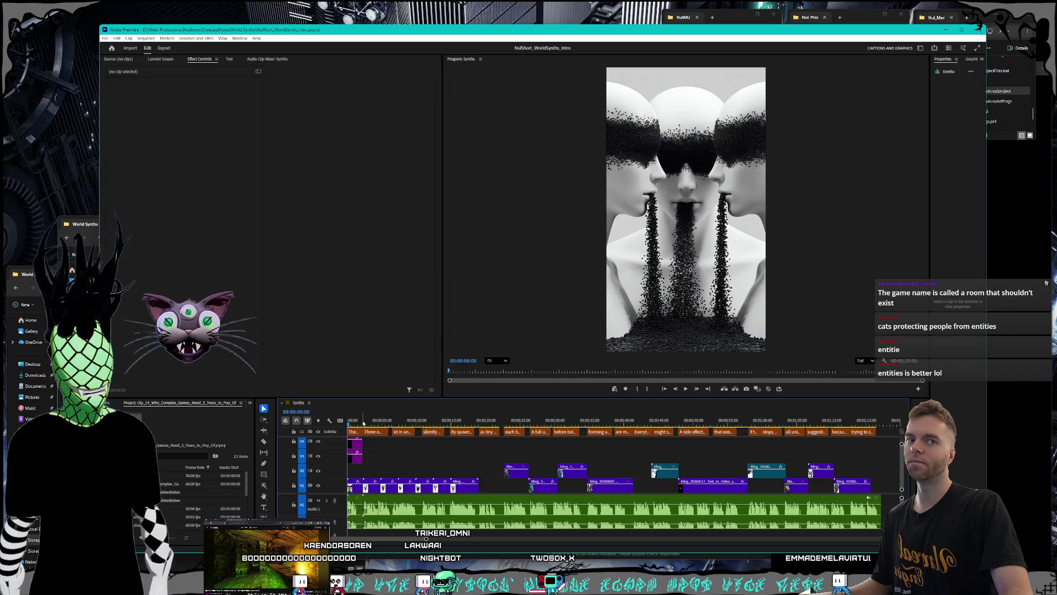
{"action": "left_click_drag", "start_coordinate": [364, 423], "coordinate": [346, 424]}
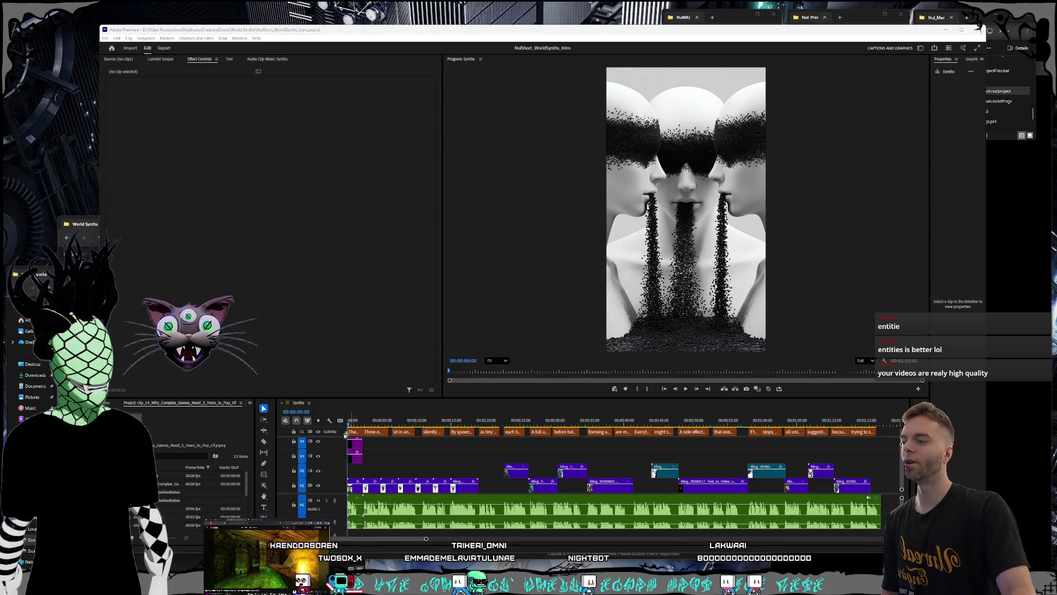
{"action": "left_click", "coordinate": [374, 420]}
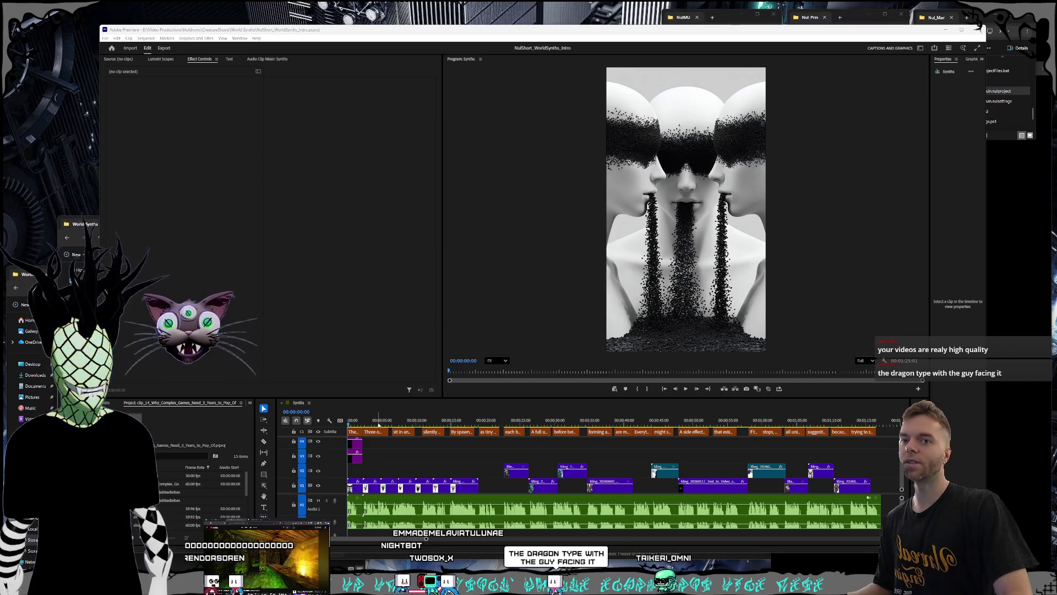
Switch from the Premiere timeline to the browser on the Nuldrums Games page
{"action": "left_click", "coordinate": [347, 419]}
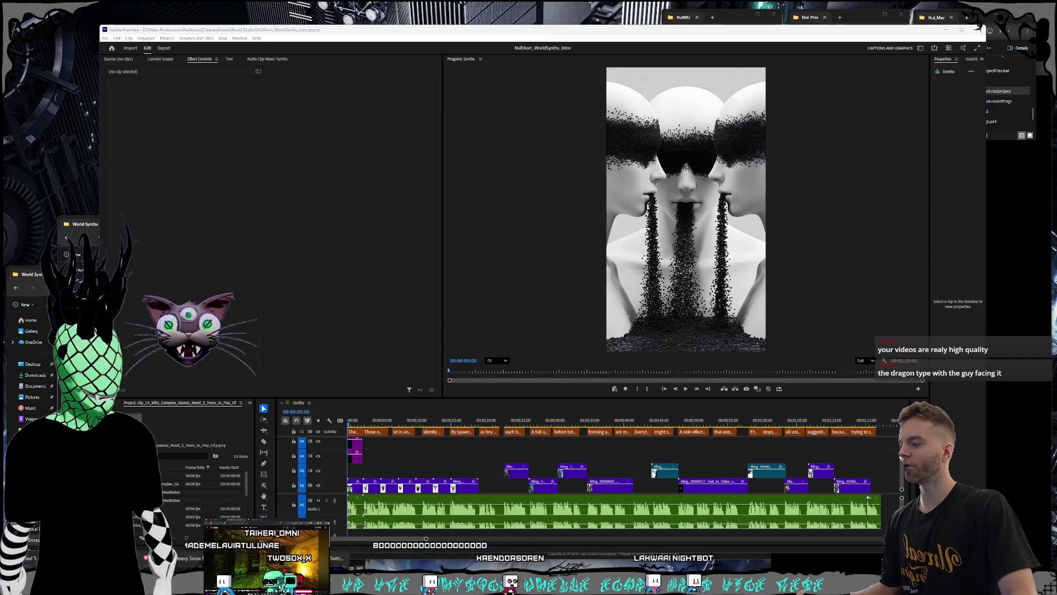
{"action": "key", "text": "alt+Tab"}
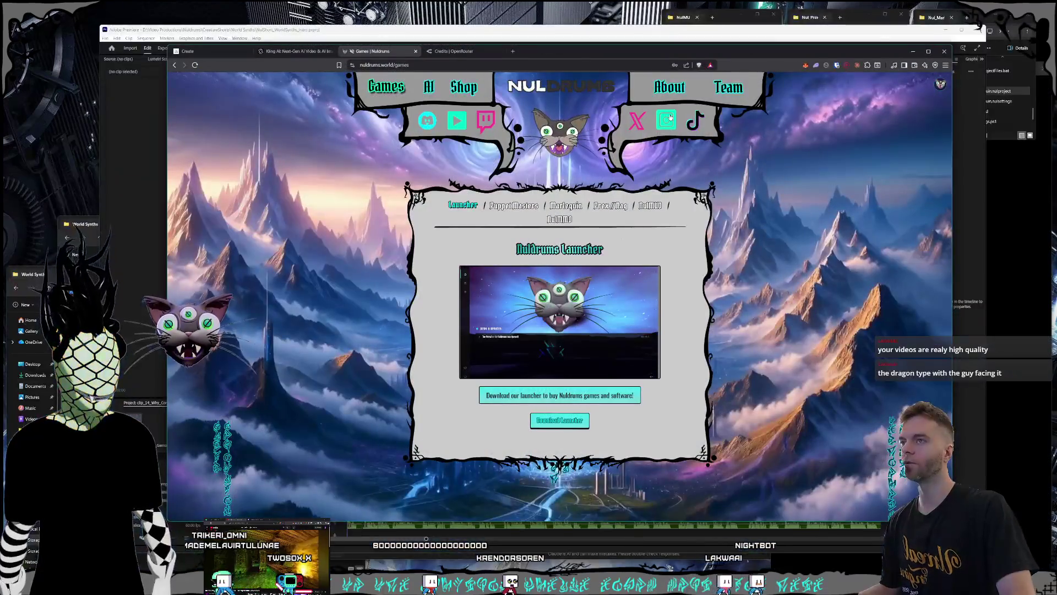
Open the Nuldrums About page and view the Sneerlins and The Magi character details
{"action": "left_click", "coordinate": [670, 86]}
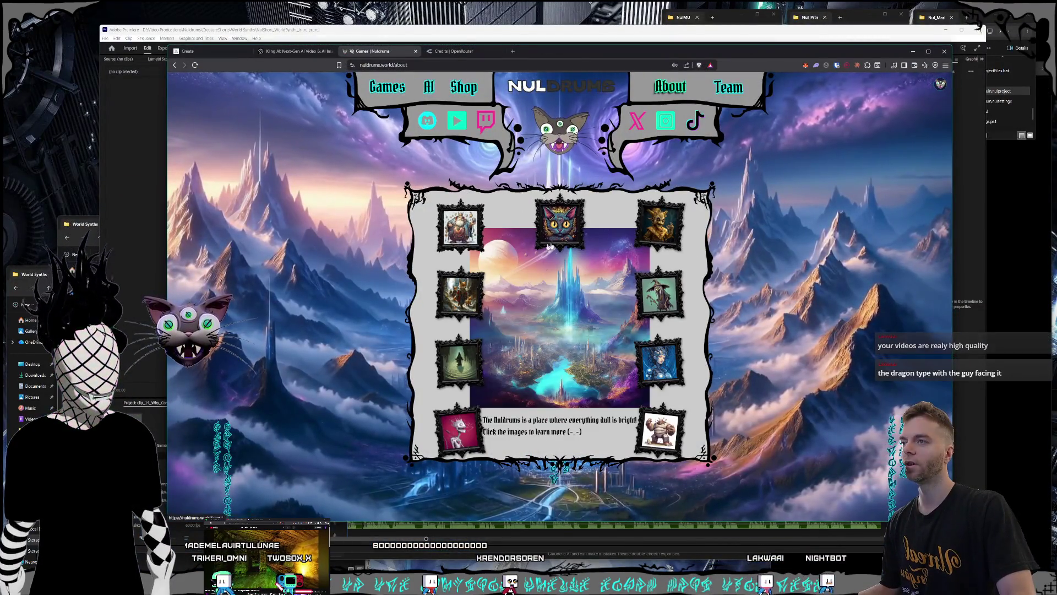
{"action": "left_click", "coordinate": [663, 229]}
{"action": "left_click", "coordinate": [438, 215]}
{"action": "left_click", "coordinate": [439, 216]}
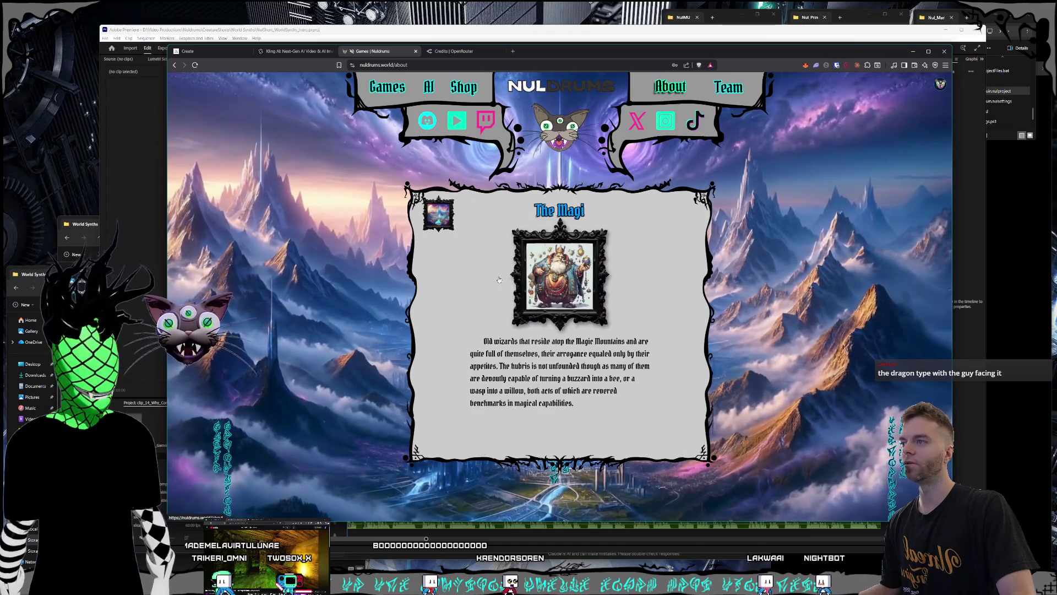
{"action": "left_click", "coordinate": [438, 216]}
View the cat and fox characters' details with their portraits enlarged, then close them
{"action": "left_click", "coordinate": [456, 299]}
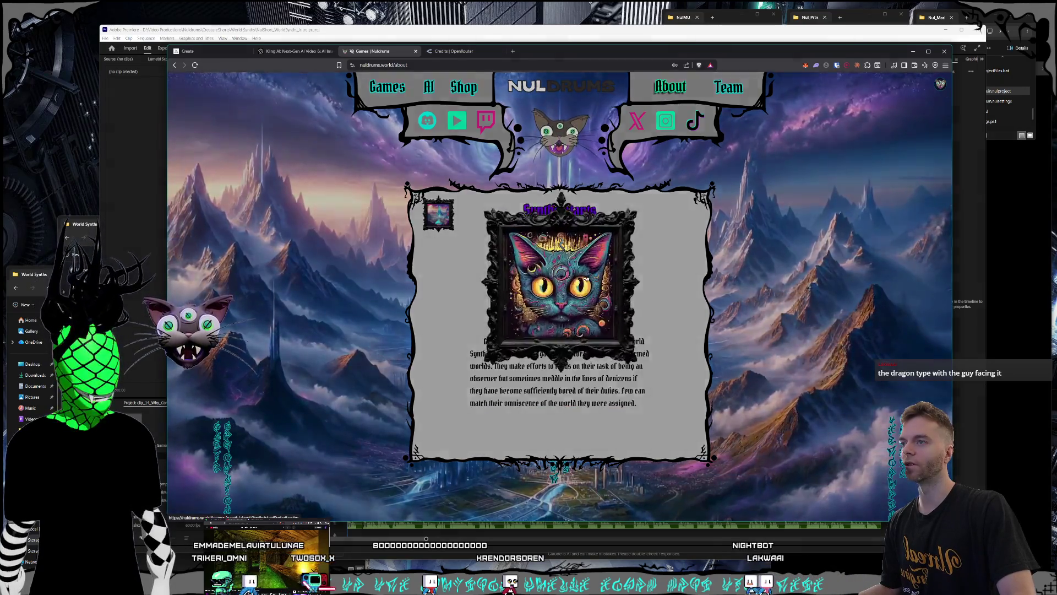
{"action": "left_click", "coordinate": [560, 276]}
{"action": "left_click", "coordinate": [342, 254]}
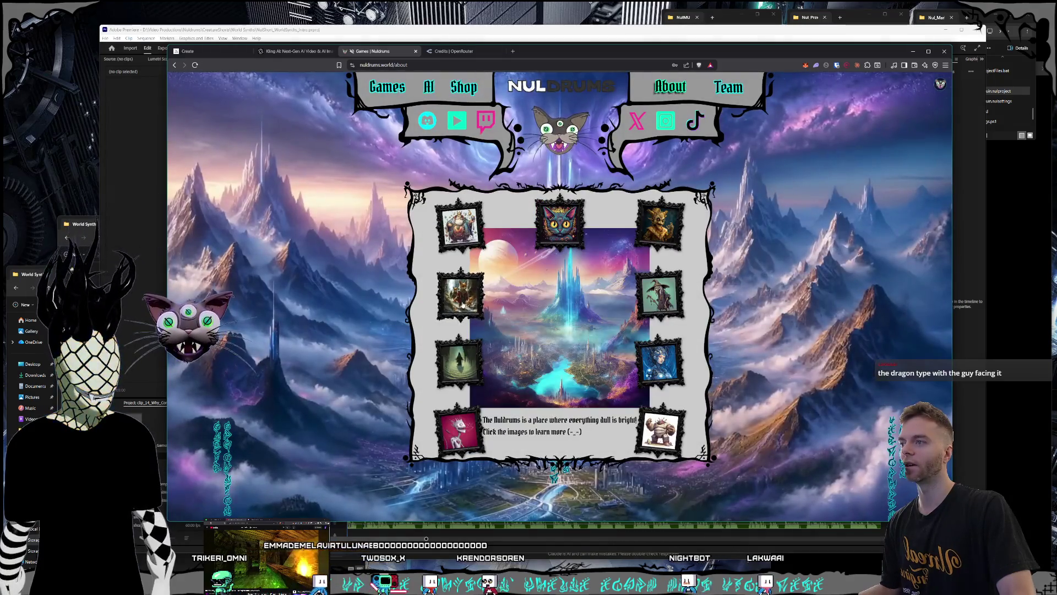
{"action": "left_click", "coordinate": [461, 295]}
{"action": "left_click", "coordinate": [531, 273]}
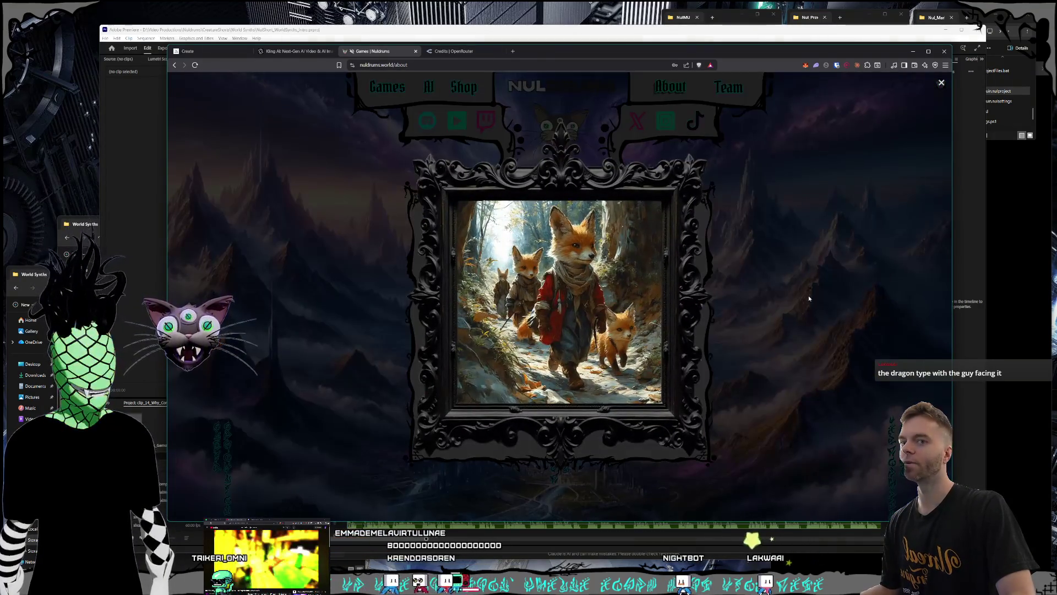
{"action": "left_click", "coordinate": [809, 293]}
{"action": "left_click", "coordinate": [439, 215]}
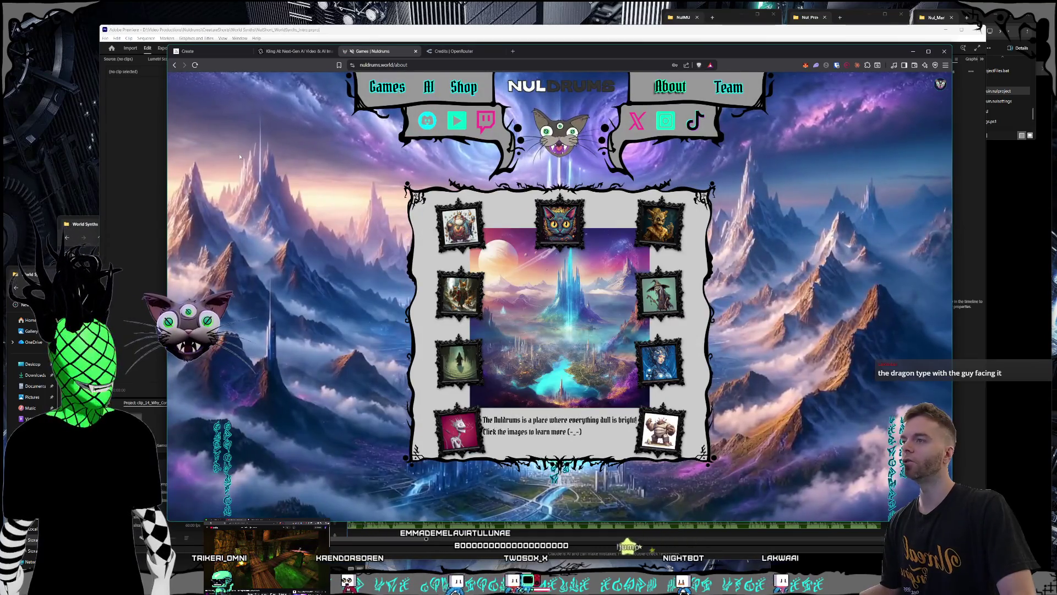
Leave the browser and return to Premiere Pro's World Synths intro
{"action": "left_click_drag", "start_coordinate": [574, 55], "coordinate": [576, 58]}
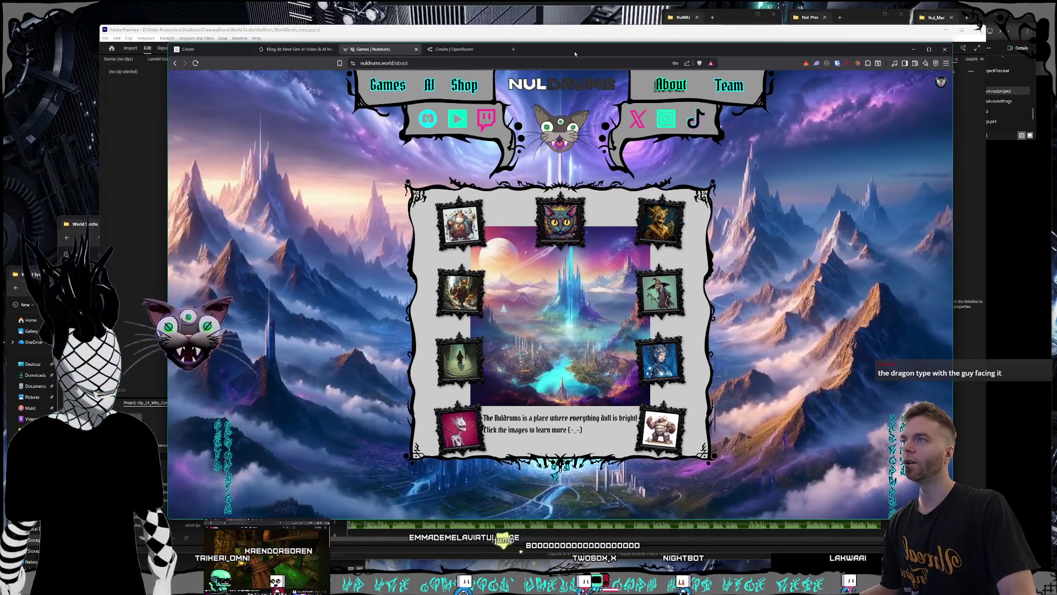
{"action": "left_click_drag", "start_coordinate": [576, 57], "coordinate": [536, 45]}
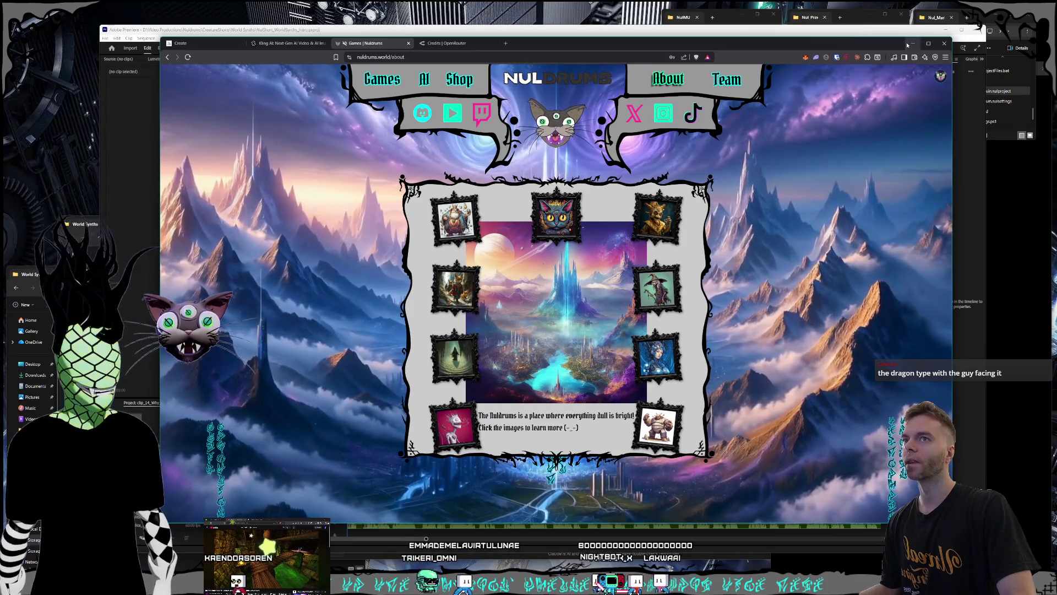
{"action": "key", "text": "alt+Tab"}
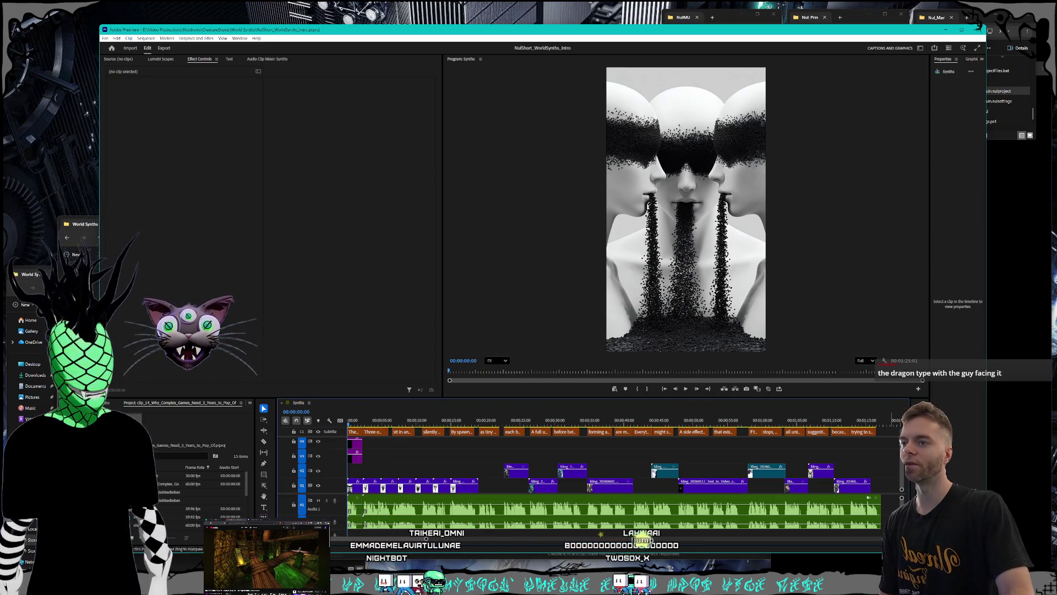
Switch from Premiere back to the browser and go to Midjourney's Create page
{"action": "key", "text": "alt+Tab"}
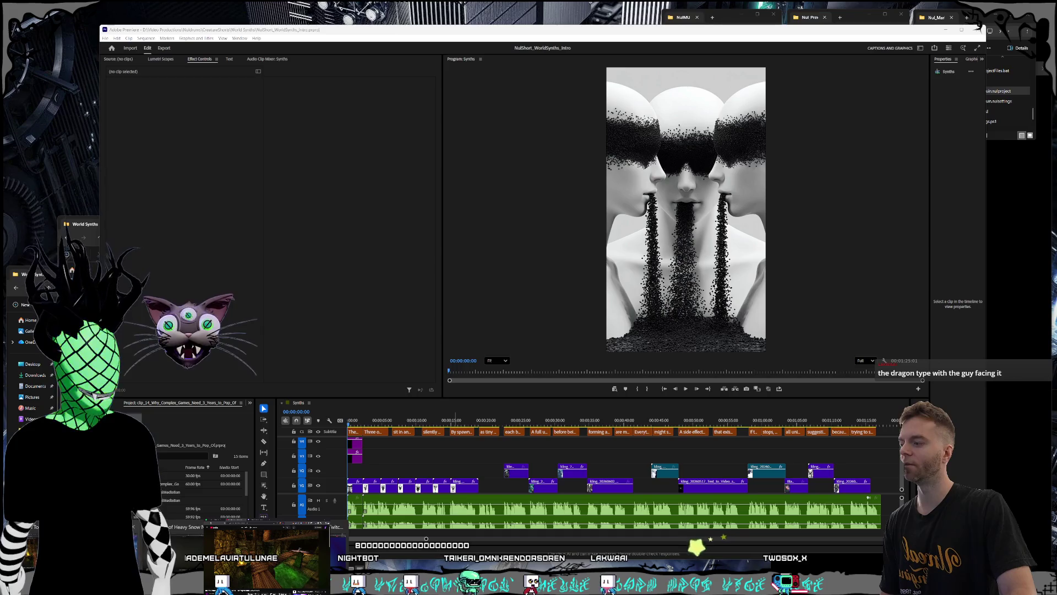
{"action": "key", "text": "alt+Tab"}
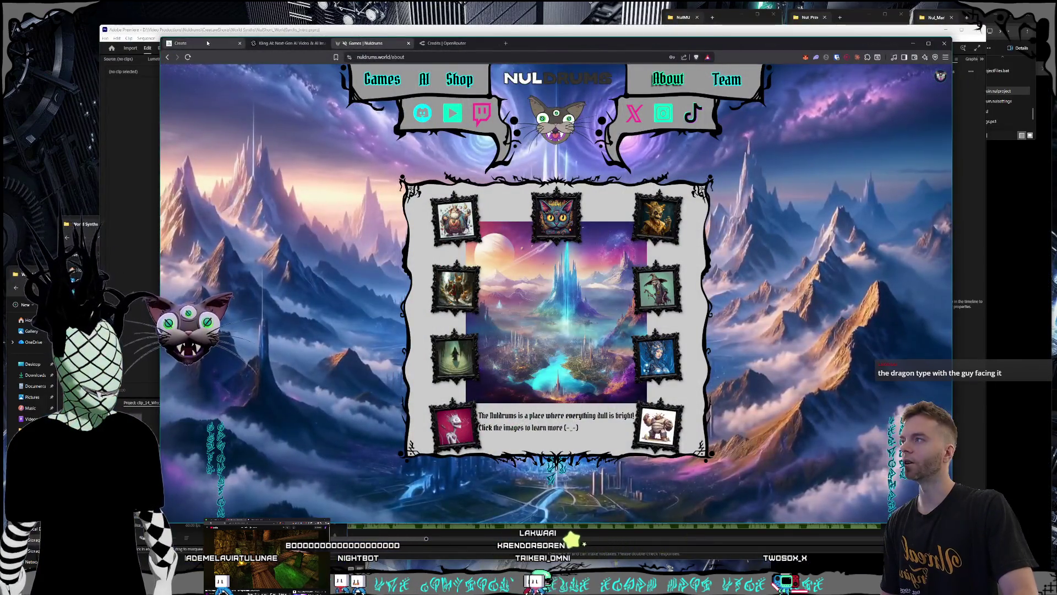
{"action": "left_click", "coordinate": [207, 43]}
{"action": "scroll", "coordinate": [624, 226], "scroll_direction": "down", "scroll_amount": 5}
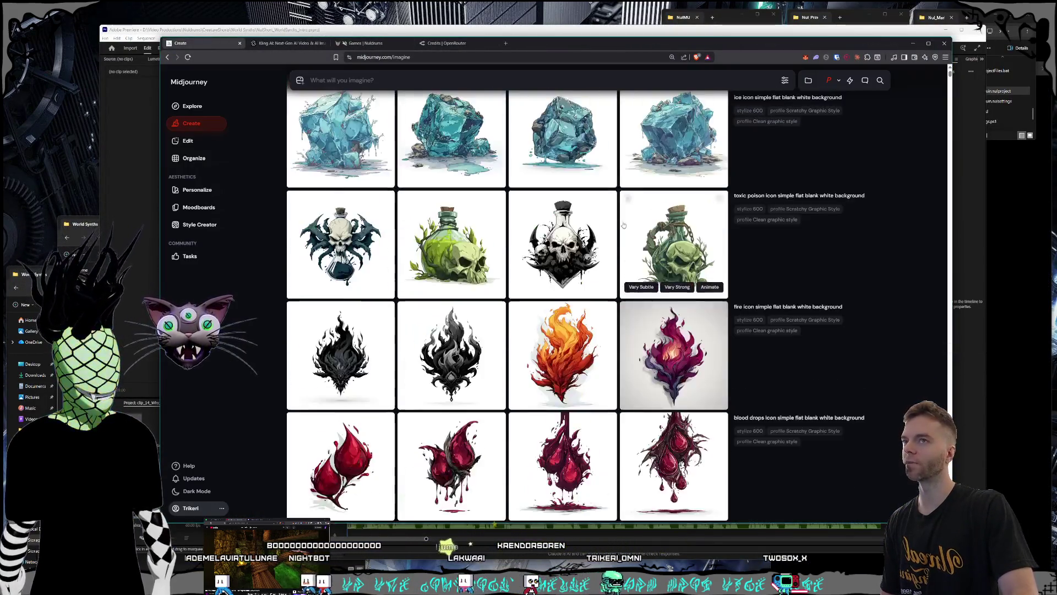
Check the active personalization profiles and preview the green sword-swipe and ogre warrior images
{"action": "scroll", "coordinate": [624, 226], "scroll_direction": "down", "scroll_amount": 15}
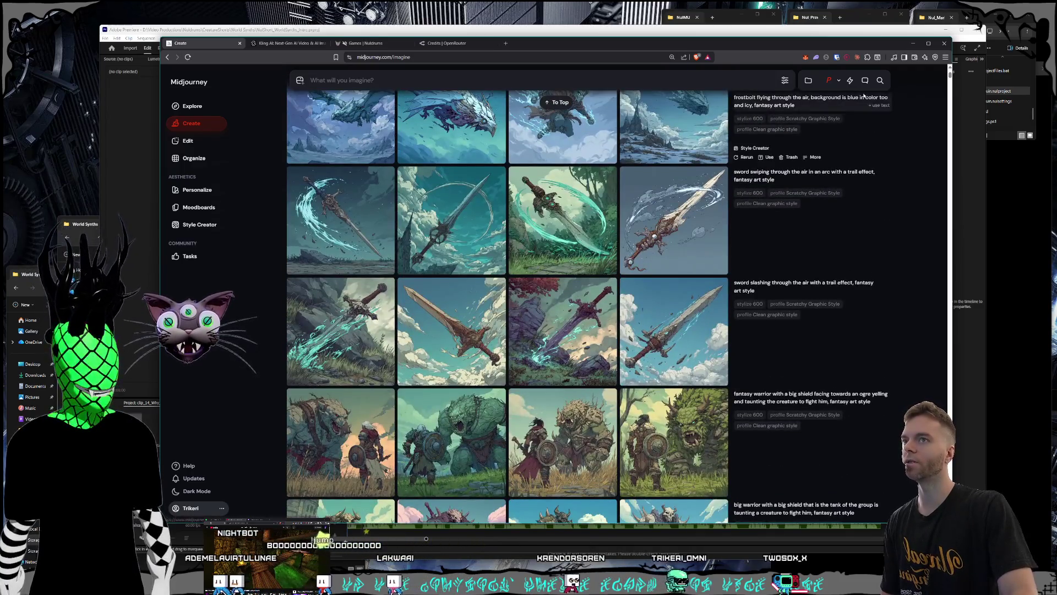
{"action": "left_click", "coordinate": [839, 82]}
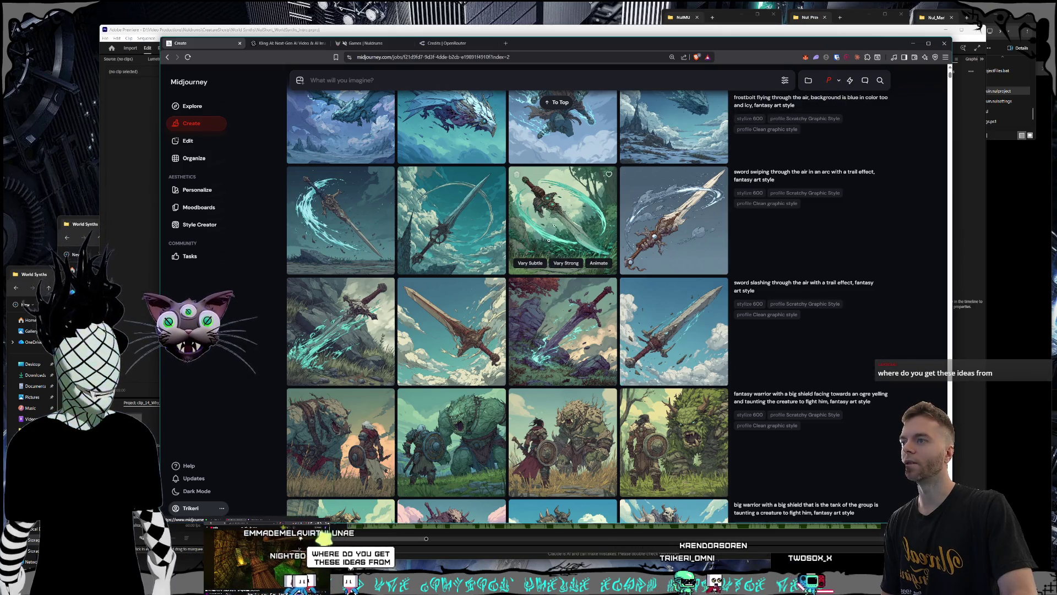
{"action": "left_click", "coordinate": [579, 231]}
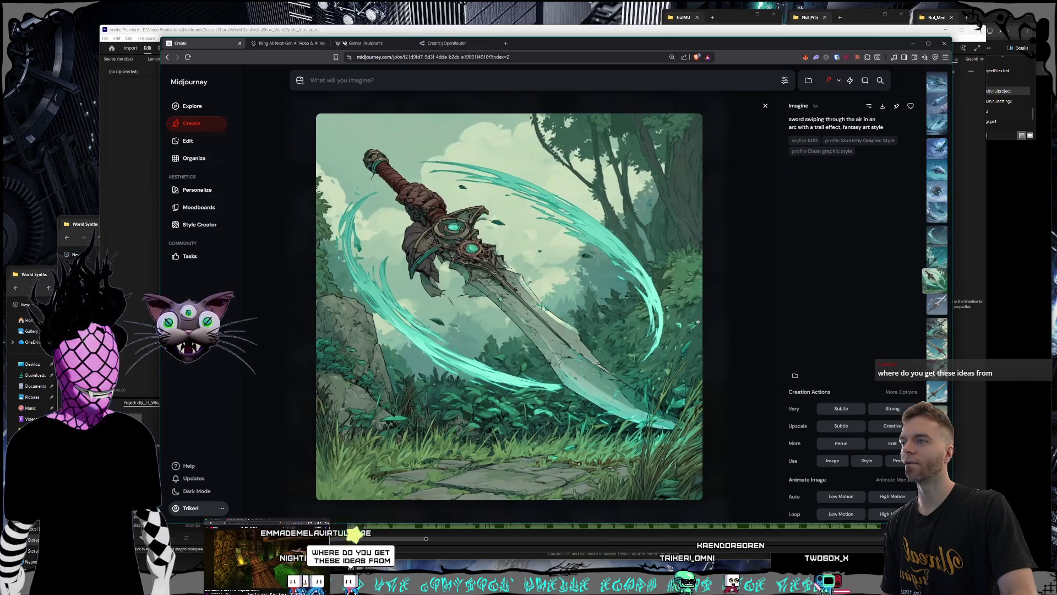
{"action": "left_click", "coordinate": [737, 322]}
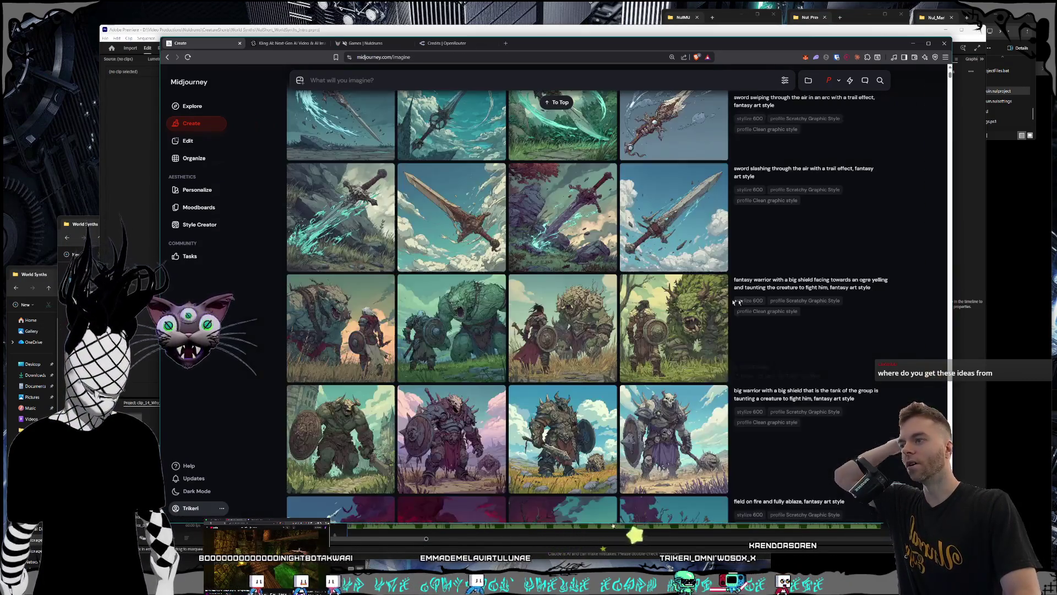
{"action": "scroll", "coordinate": [584, 274], "scroll_direction": "down", "scroll_amount": 1}
{"action": "left_click", "coordinate": [589, 276]}
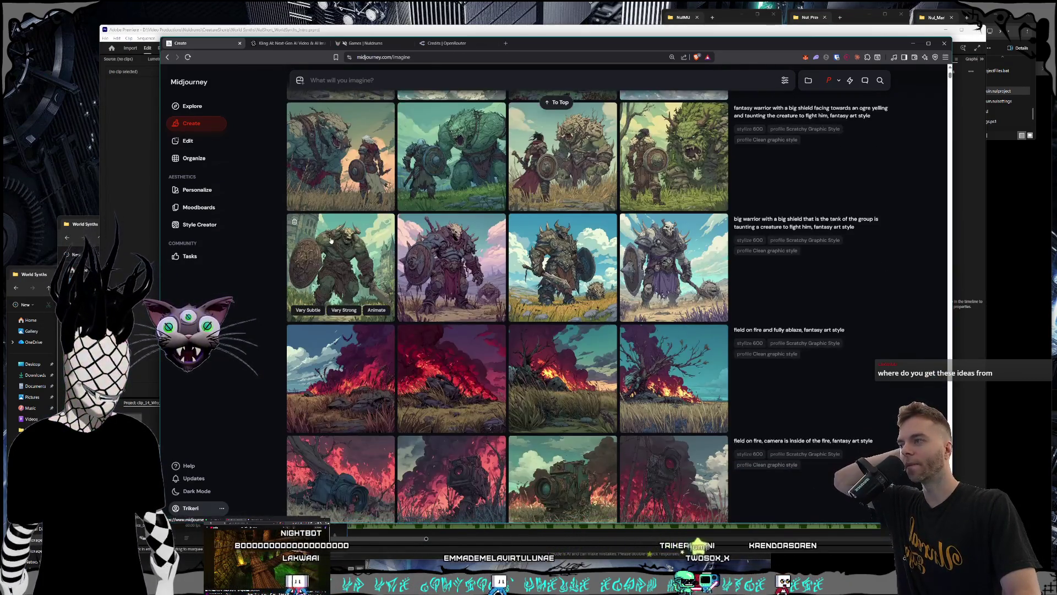
{"action": "left_click", "coordinate": [756, 298]}
Find and open the ghost swamp graveyard image in detail view
{"action": "scroll", "coordinate": [596, 319], "scroll_direction": "down", "scroll_amount": 10}
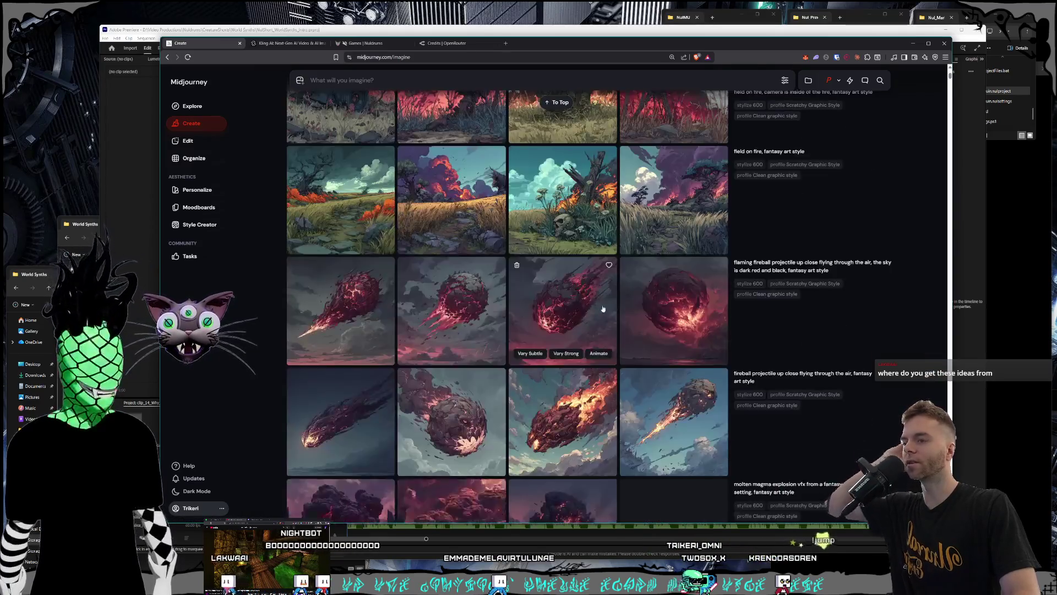
{"action": "scroll", "coordinate": [600, 325], "scroll_direction": "up", "scroll_amount": 10}
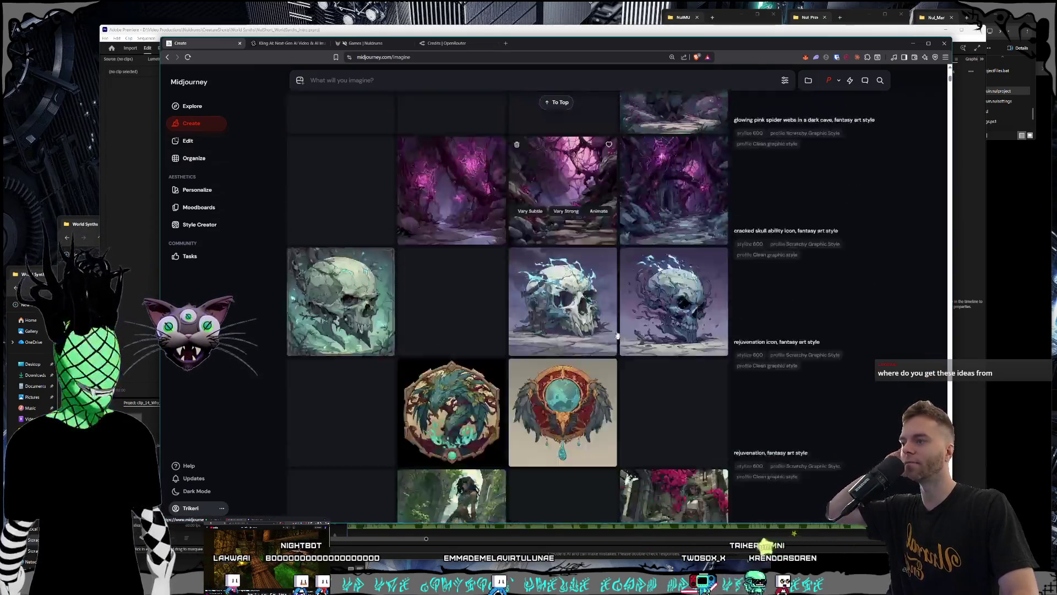
{"action": "scroll", "coordinate": [611, 335], "scroll_direction": "up", "scroll_amount": 5}
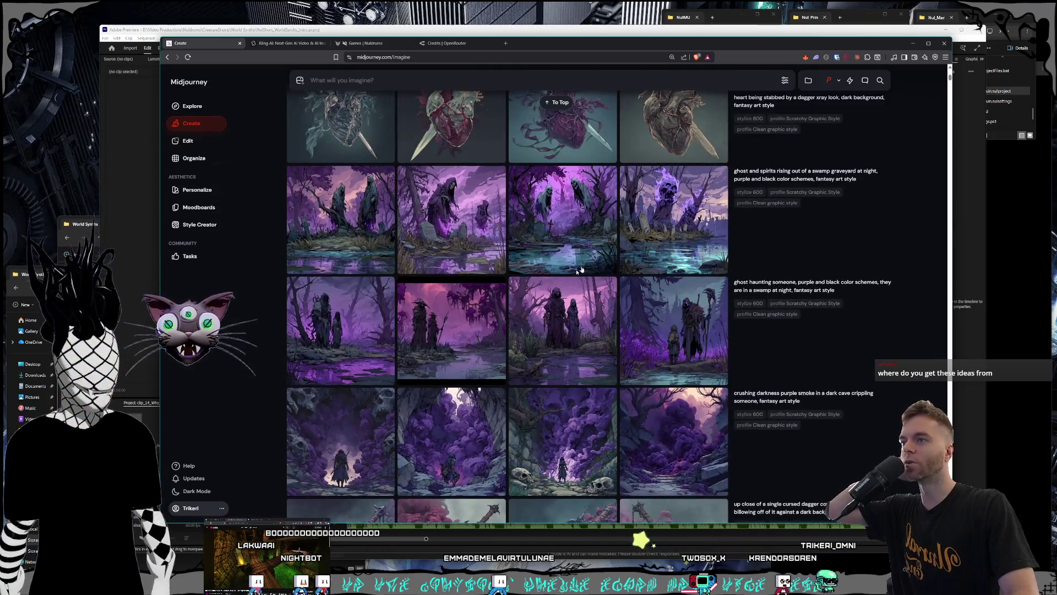
{"action": "left_click", "coordinate": [692, 238]}
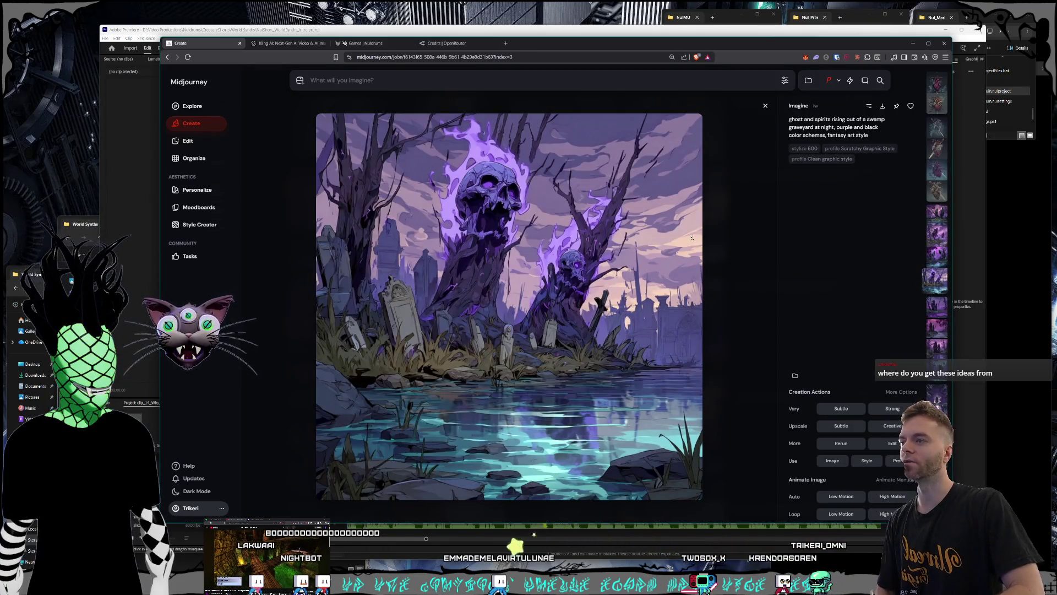
Scroll through the swamp graveyard job's variants, then close the detail view
{"action": "scroll", "coordinate": [692, 238], "scroll_direction": "up", "scroll_amount": 1}
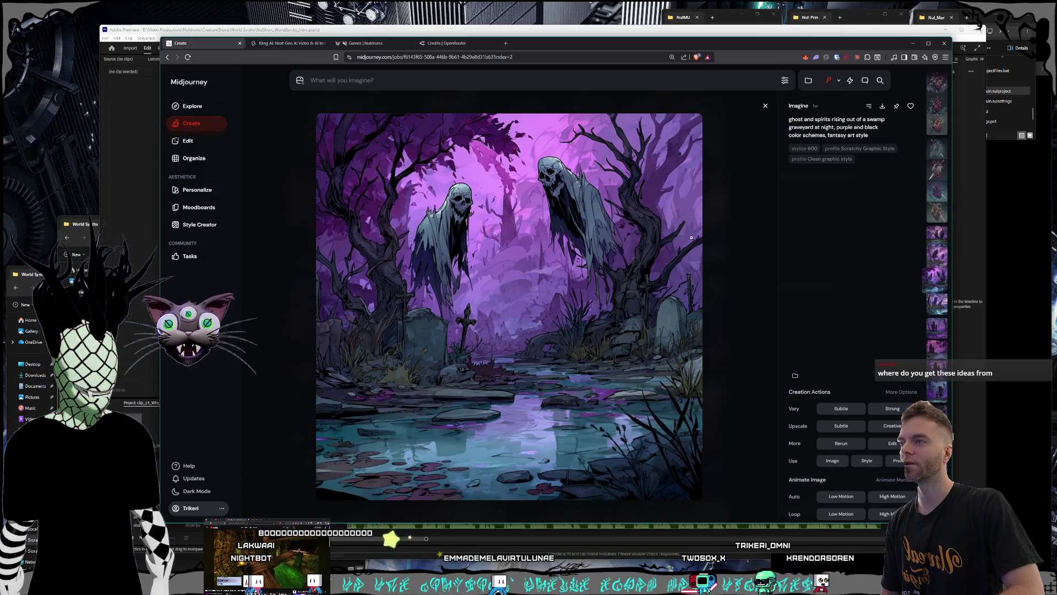
{"action": "scroll", "coordinate": [692, 238], "scroll_direction": "up", "scroll_amount": 1}
{"action": "scroll", "coordinate": [691, 238], "scroll_direction": "up", "scroll_amount": 1}
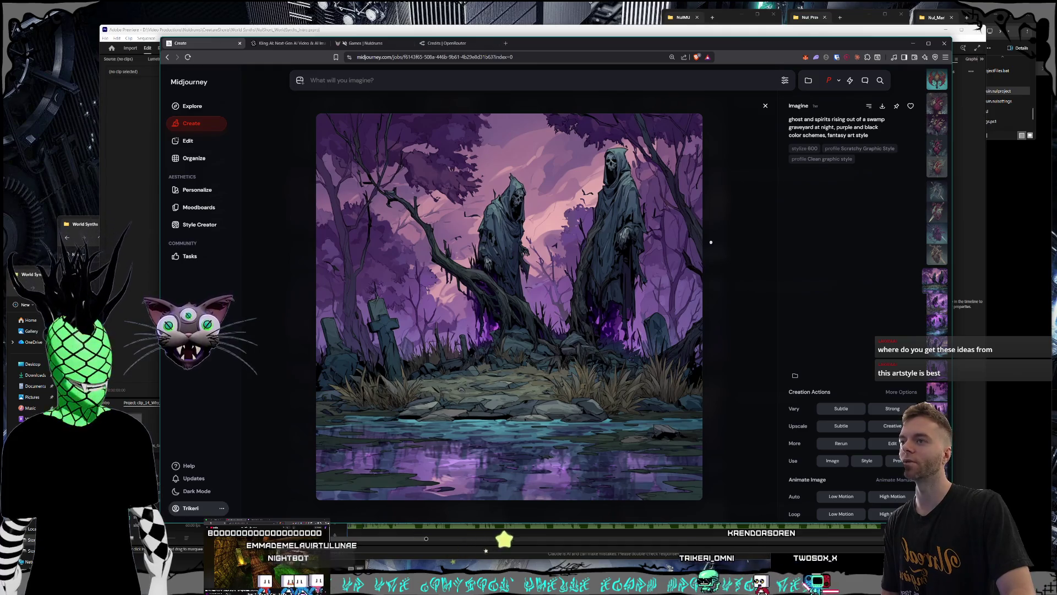
{"action": "left_click", "coordinate": [711, 243]}
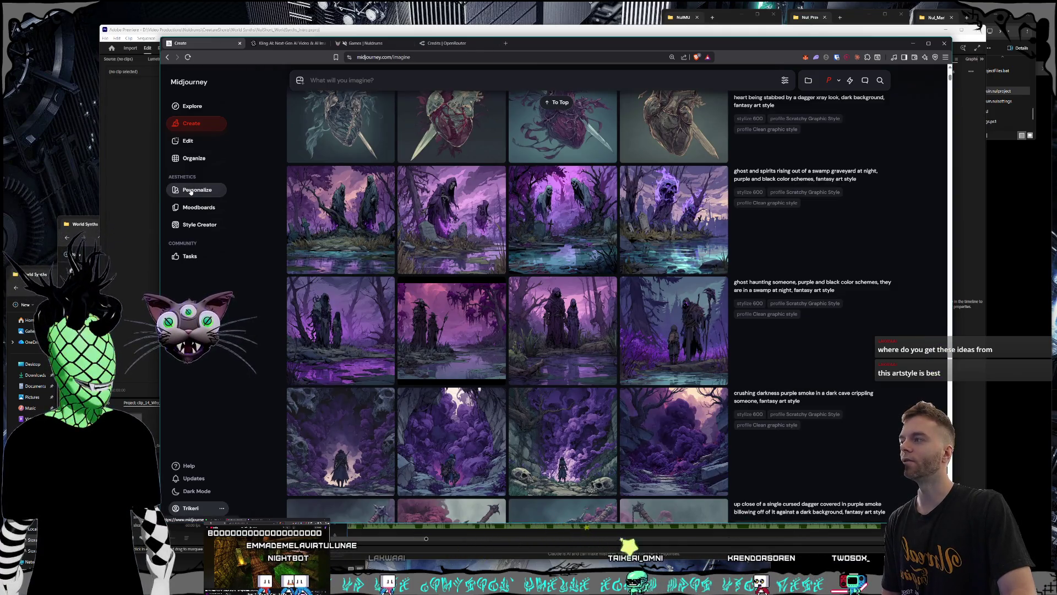
Go to the Personalize page and open the Global V7/V8 Profile
{"action": "left_click", "coordinate": [190, 190]}
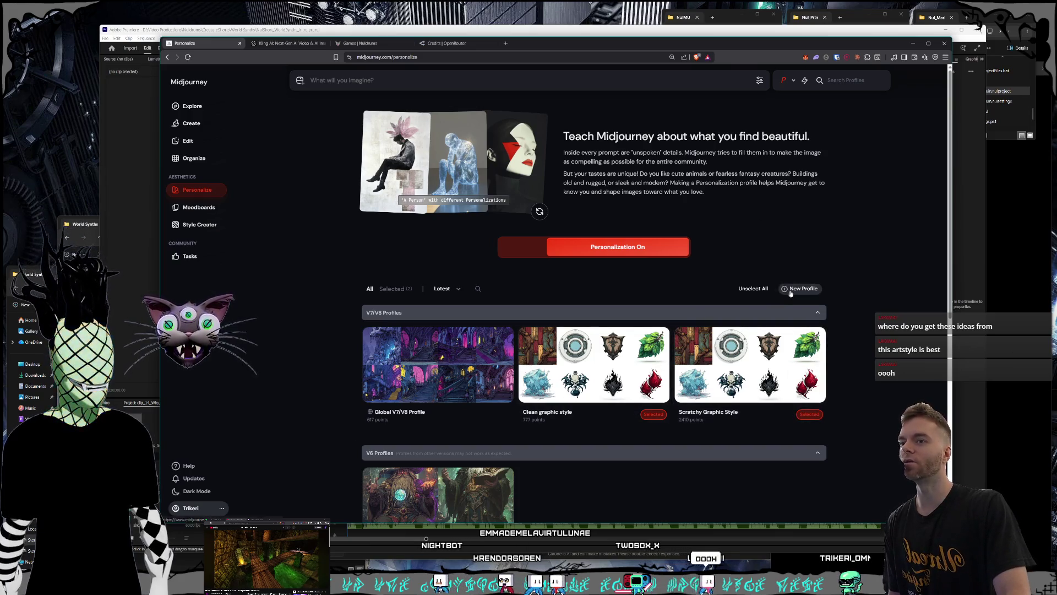
{"action": "left_click", "coordinate": [403, 419]}
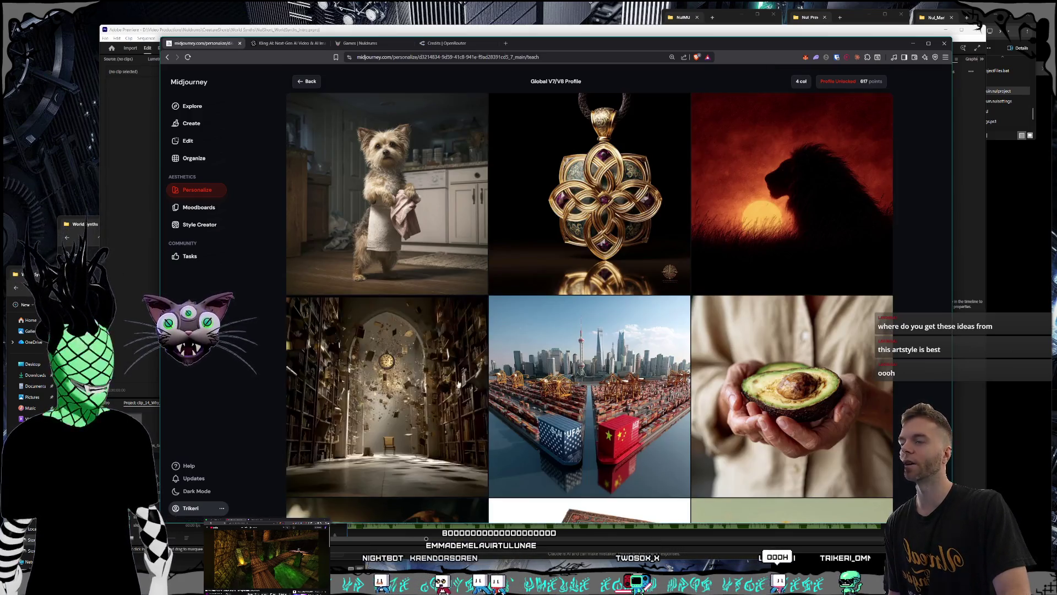
Scroll through the Global V7/V8 Profile's sample images, including the feather, stone wall and snowy cabin
{"action": "scroll", "coordinate": [808, 139], "scroll_direction": "down", "scroll_amount": 5}
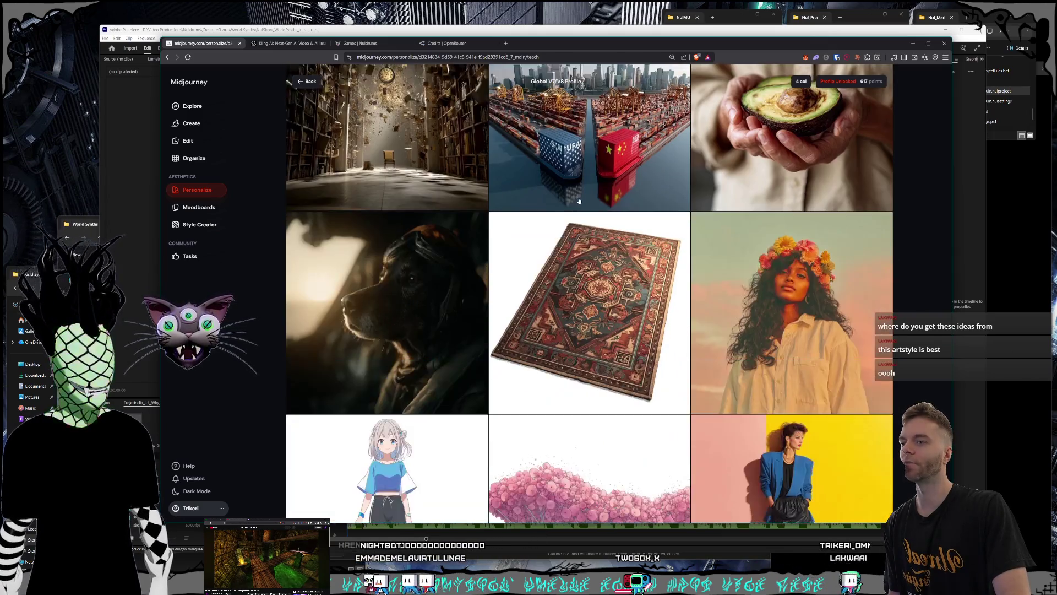
{"action": "scroll", "coordinate": [498, 128], "scroll_direction": "up", "scroll_amount": 5}
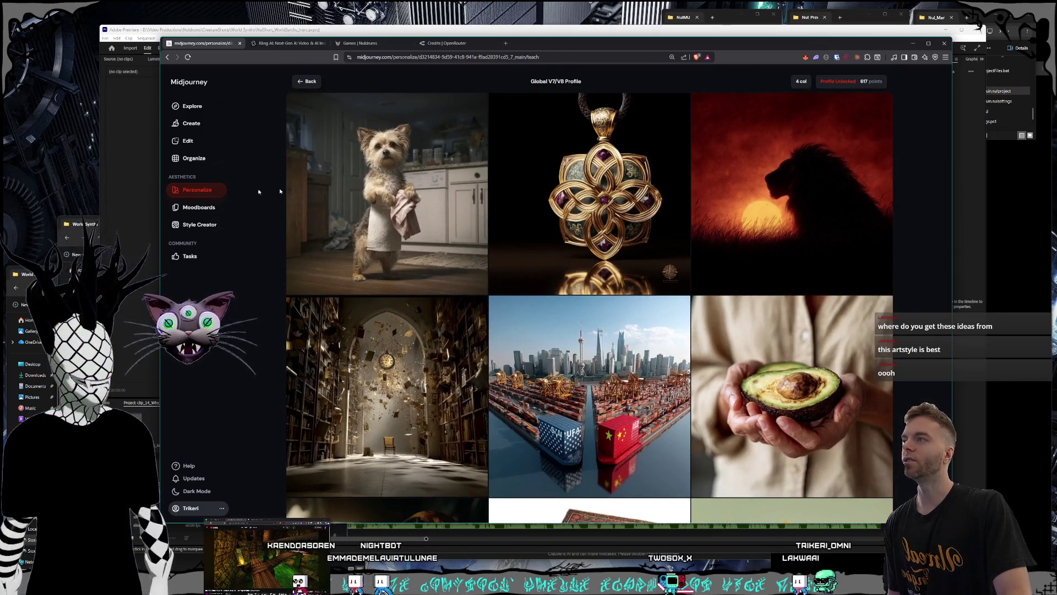
{"action": "scroll", "coordinate": [635, 155], "scroll_direction": "down", "scroll_amount": 10}
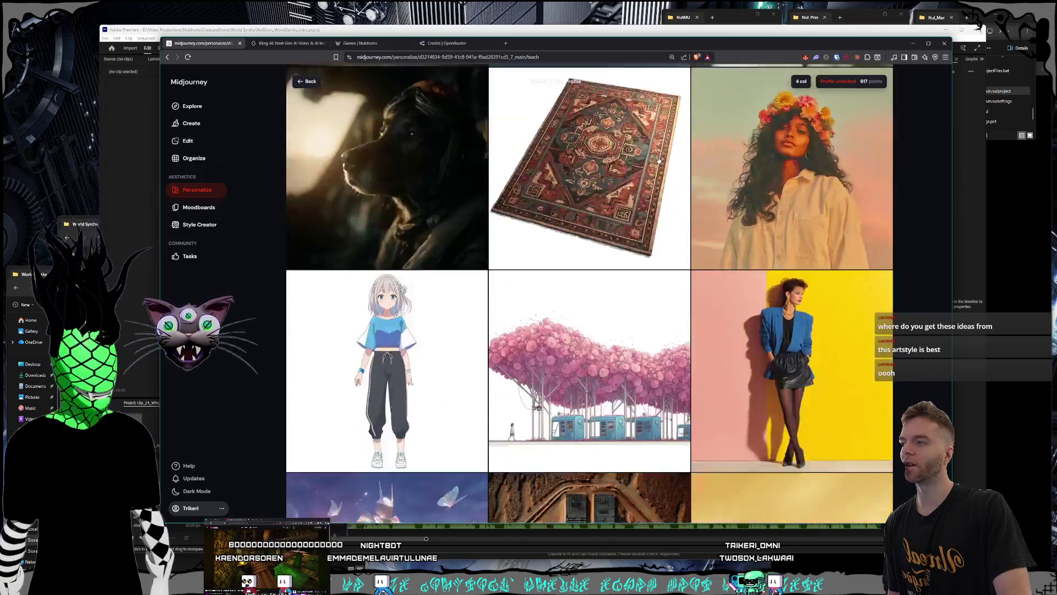
{"action": "scroll", "coordinate": [635, 159], "scroll_direction": "up", "scroll_amount": 6}
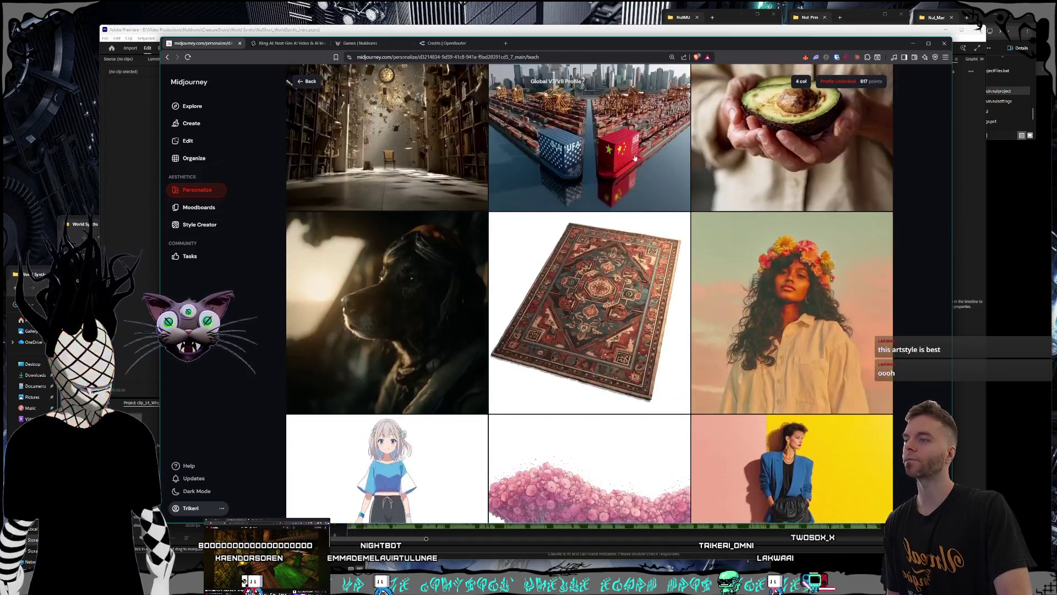
{"action": "scroll", "coordinate": [480, 249], "scroll_direction": "down", "scroll_amount": 4}
{"action": "scroll", "coordinate": [564, 176], "scroll_direction": "down", "scroll_amount": 1}
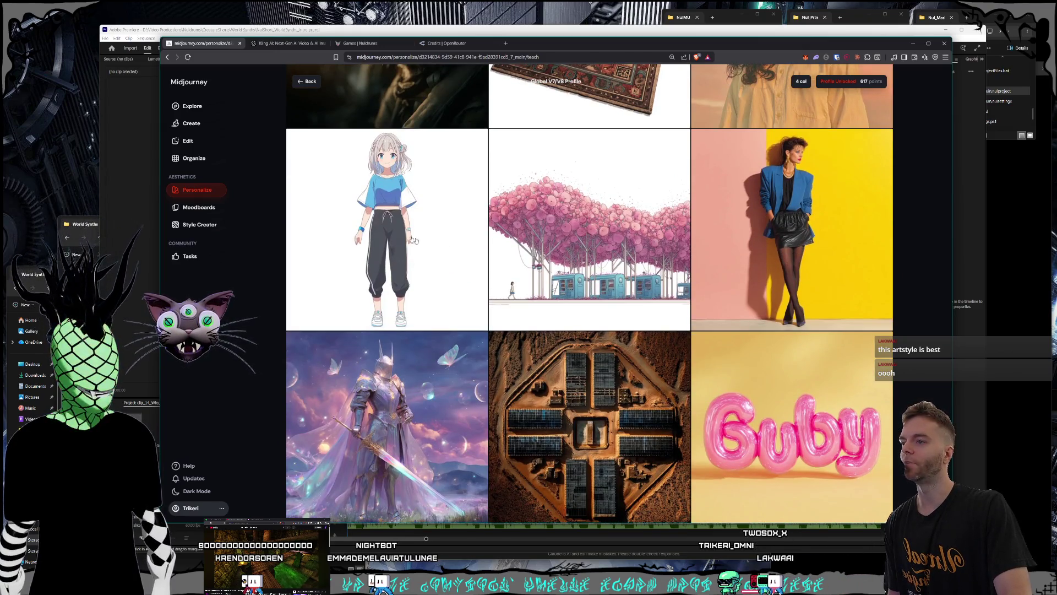
{"action": "scroll", "coordinate": [649, 139], "scroll_direction": "down", "scroll_amount": 10}
{"action": "scroll", "coordinate": [650, 139], "scroll_direction": "down", "scroll_amount": 5}
{"action": "scroll", "coordinate": [642, 154], "scroll_direction": "down", "scroll_amount": 10}
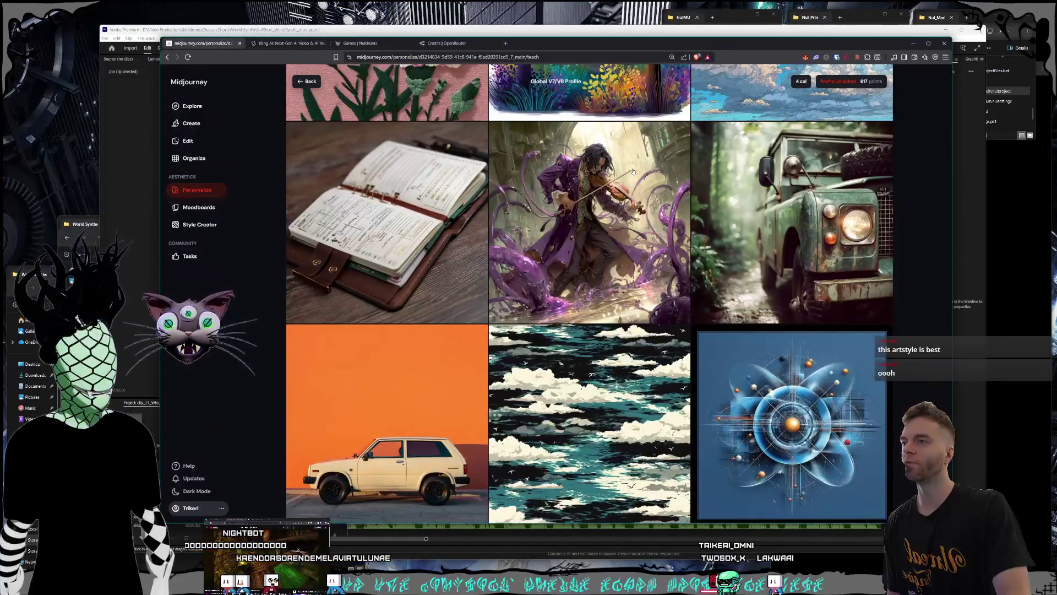
{"action": "scroll", "coordinate": [633, 172], "scroll_direction": "down", "scroll_amount": 1}
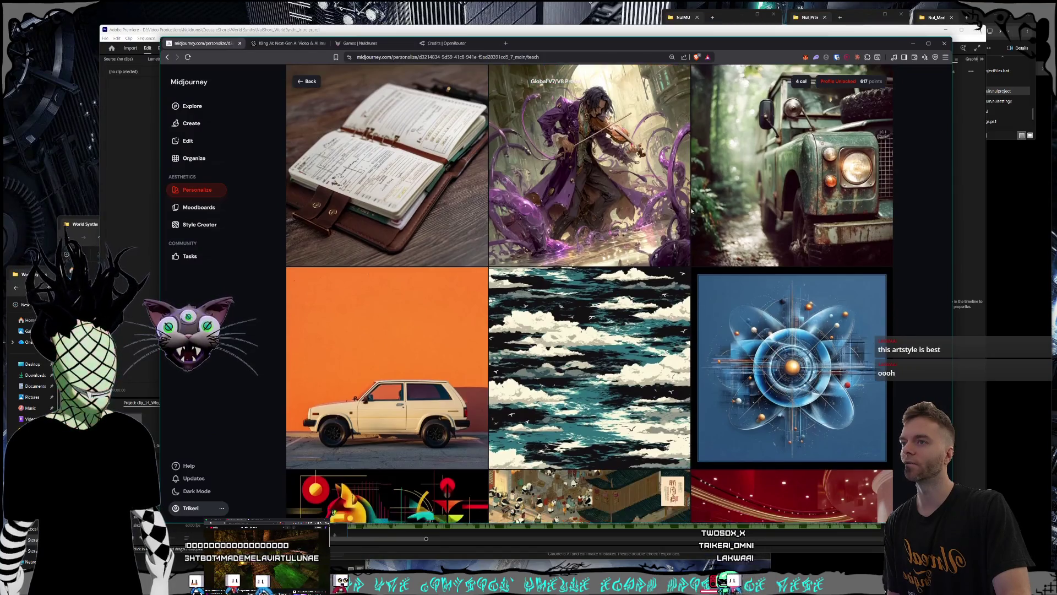
{"action": "scroll", "coordinate": [651, 197], "scroll_direction": "up", "scroll_amount": 2}
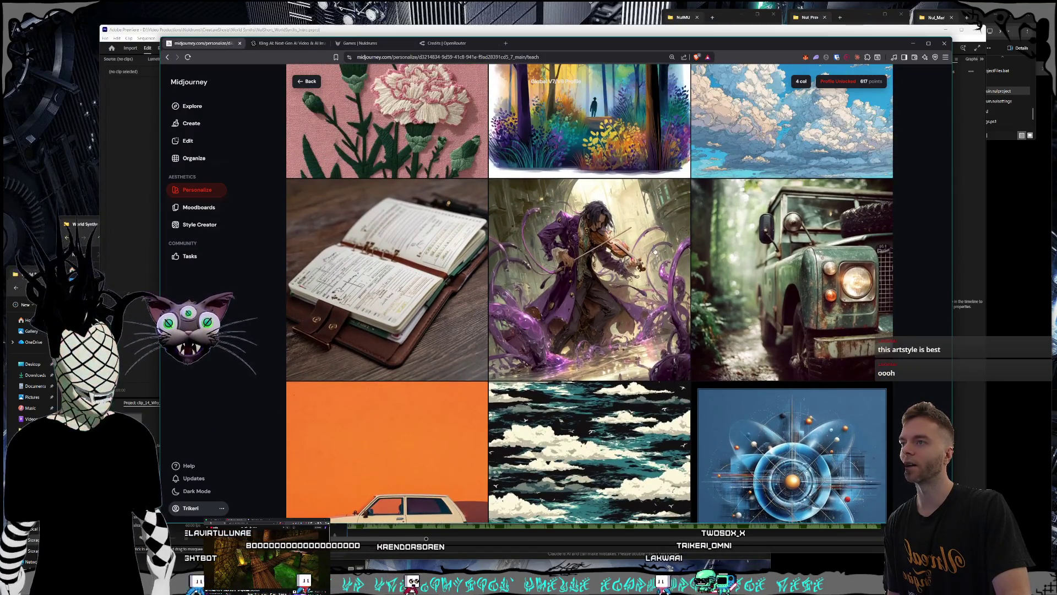
{"action": "scroll", "coordinate": [606, 150], "scroll_direction": "down", "scroll_amount": 2}
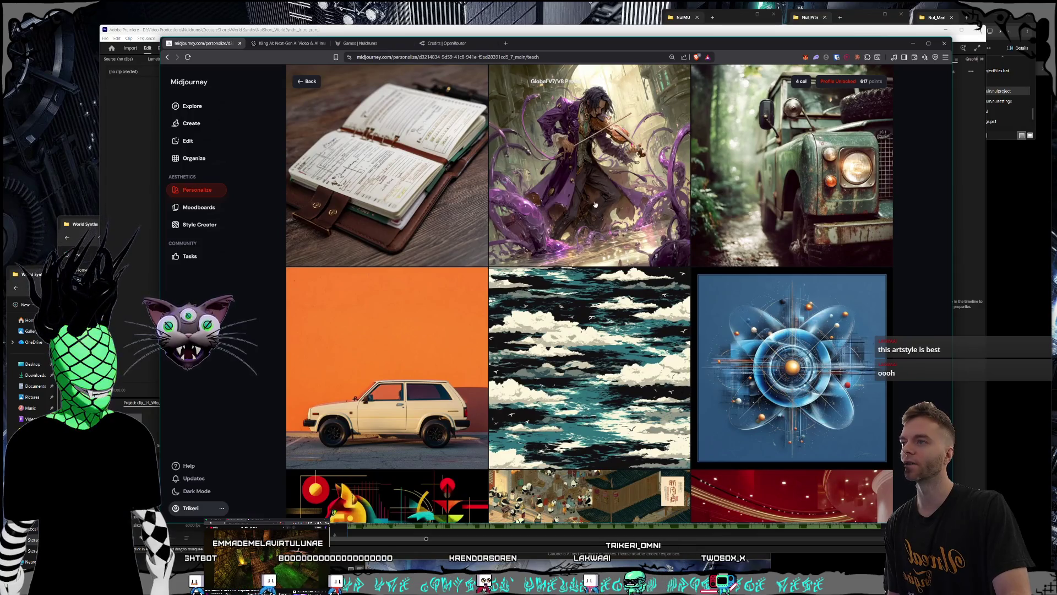
{"action": "scroll", "coordinate": [611, 206], "scroll_direction": "down", "scroll_amount": 10}
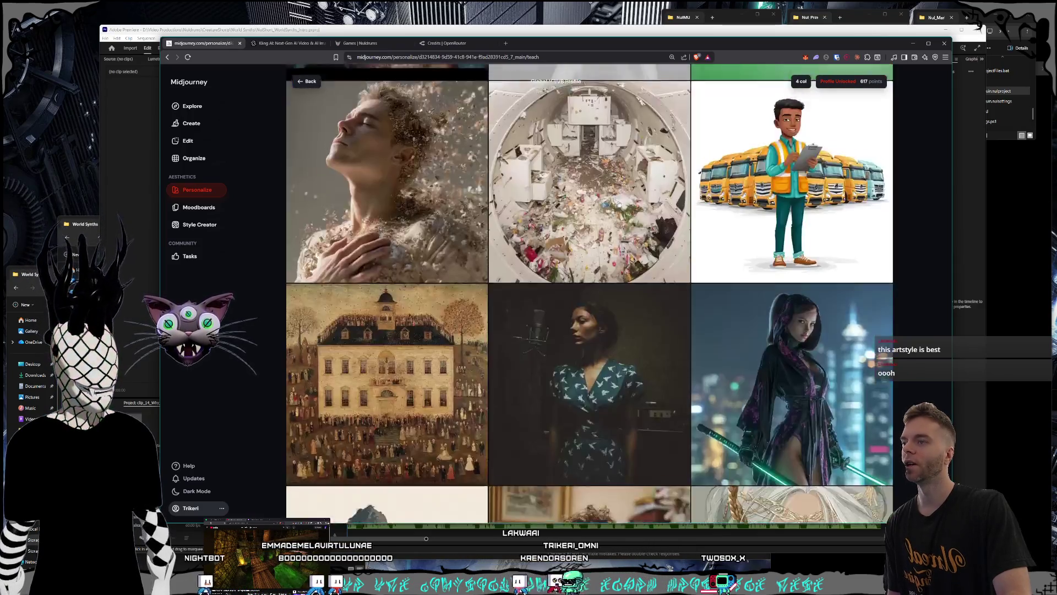
{"action": "scroll", "coordinate": [620, 212], "scroll_direction": "down", "scroll_amount": 8}
{"action": "scroll", "coordinate": [632, 218], "scroll_direction": "up", "scroll_amount": 2}
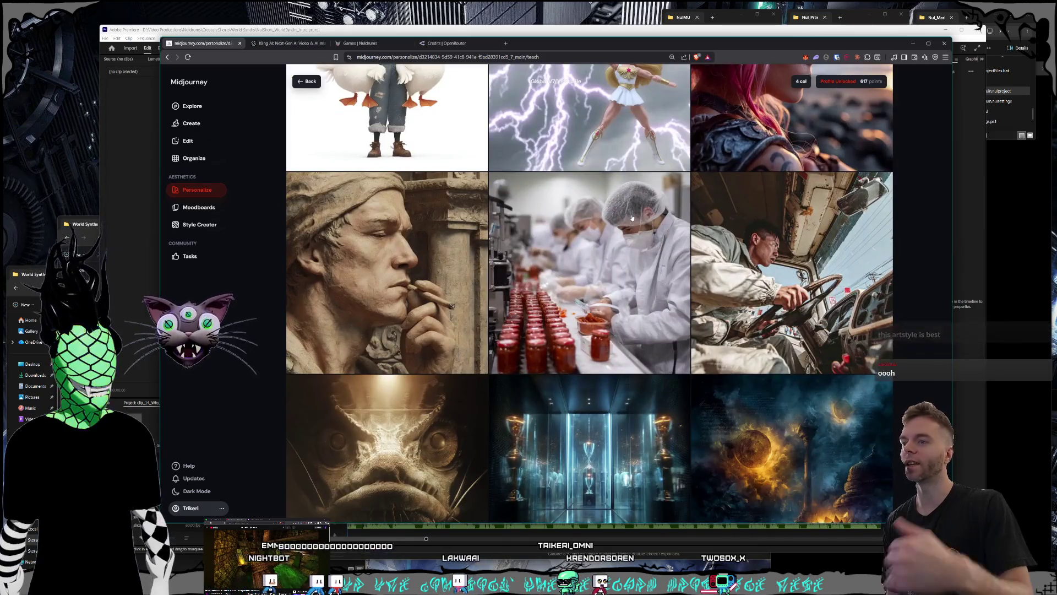
{"action": "scroll", "coordinate": [647, 199], "scroll_direction": "down", "scroll_amount": 5}
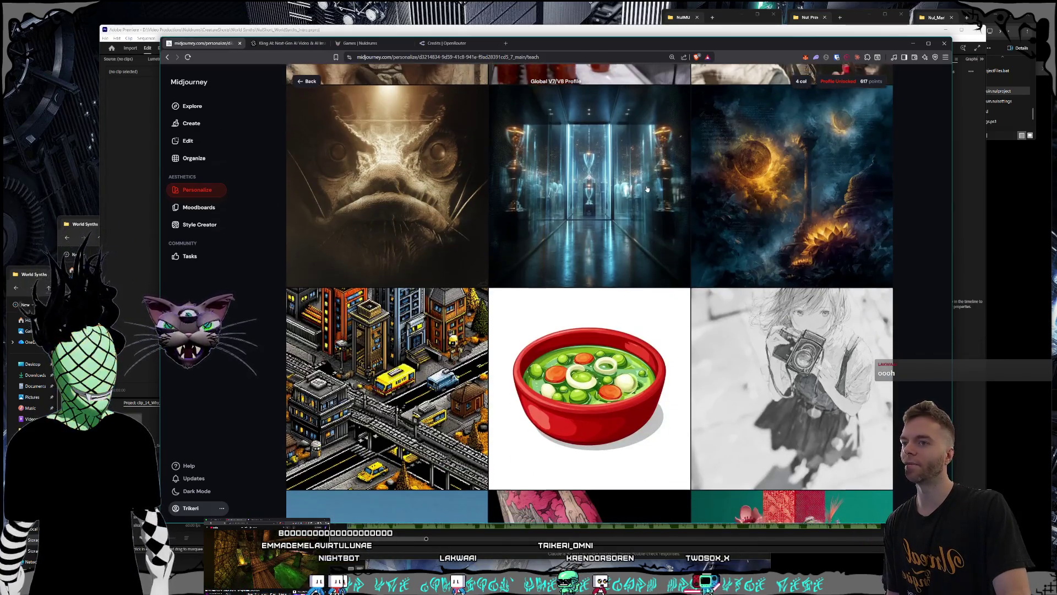
{"action": "scroll", "coordinate": [646, 194], "scroll_direction": "down", "scroll_amount": 4}
{"action": "scroll", "coordinate": [642, 193], "scroll_direction": "down", "scroll_amount": 5}
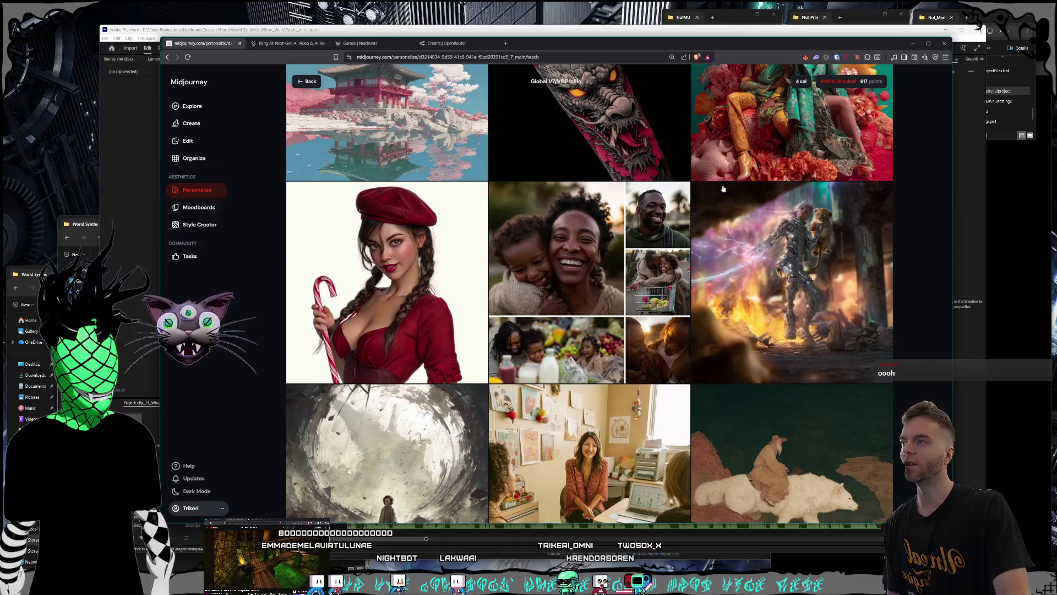
{"action": "scroll", "coordinate": [682, 158], "scroll_direction": "down", "scroll_amount": 10}
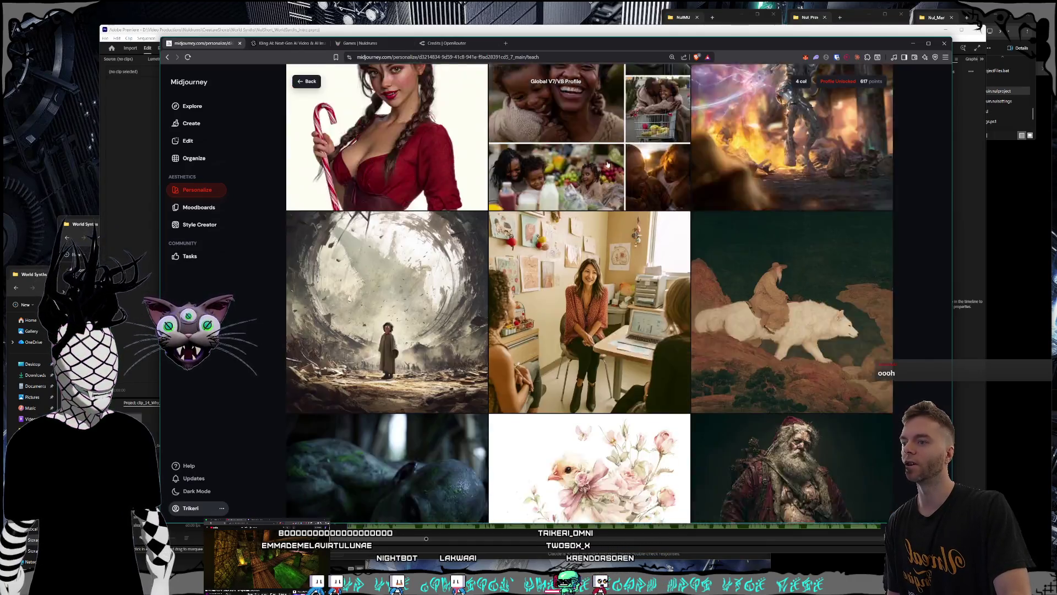
{"action": "scroll", "coordinate": [579, 162], "scroll_direction": "down", "scroll_amount": 10}
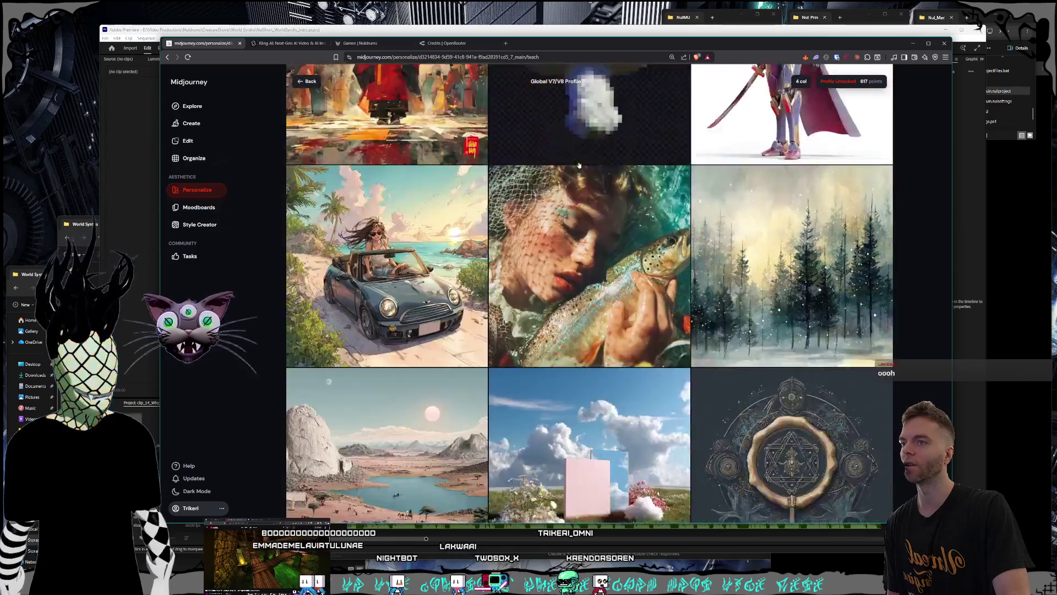
{"action": "scroll", "coordinate": [564, 189], "scroll_direction": "down", "scroll_amount": 3}
{"action": "scroll", "coordinate": [568, 187], "scroll_direction": "up", "scroll_amount": 3}
{"action": "scroll", "coordinate": [572, 184], "scroll_direction": "down", "scroll_amount": 12}
{"action": "scroll", "coordinate": [579, 184], "scroll_direction": "down", "scroll_amount": 20}
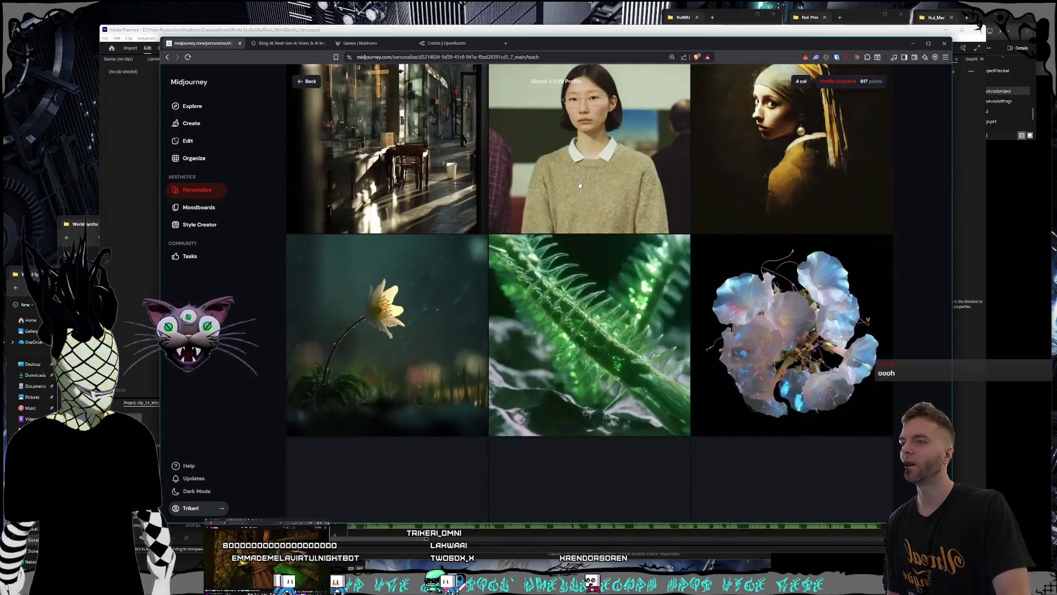
{"action": "scroll", "coordinate": [578, 184], "scroll_direction": "down", "scroll_amount": 15}
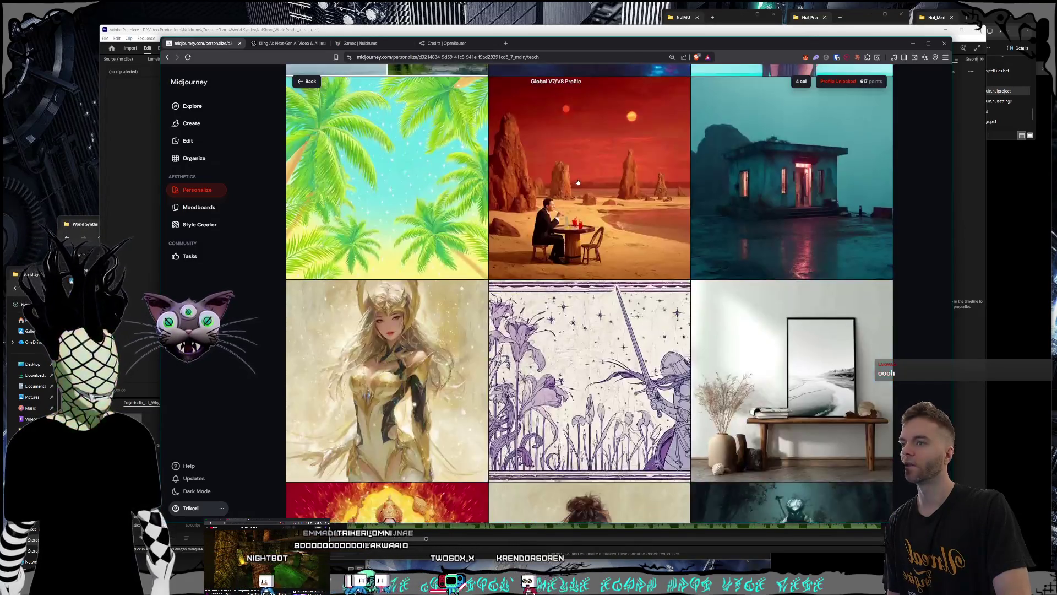
{"action": "scroll", "coordinate": [578, 182], "scroll_direction": "up", "scroll_amount": 5}
{"action": "scroll", "coordinate": [578, 184], "scroll_direction": "down", "scroll_amount": 7}
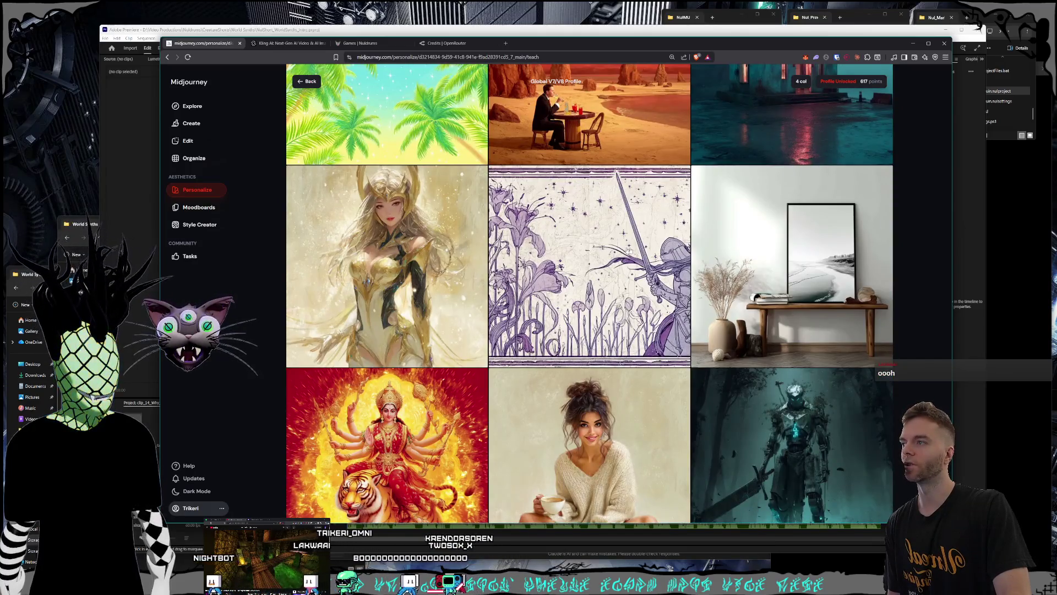
{"action": "scroll", "coordinate": [589, 200], "scroll_direction": "down", "scroll_amount": 15}
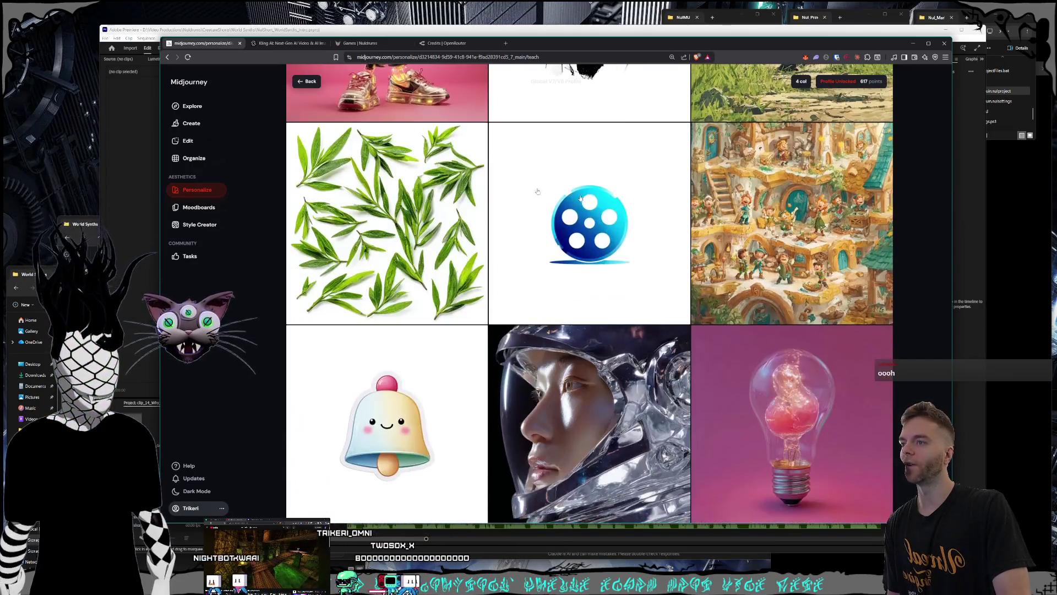
{"action": "scroll", "coordinate": [471, 185], "scroll_direction": "down", "scroll_amount": 10}
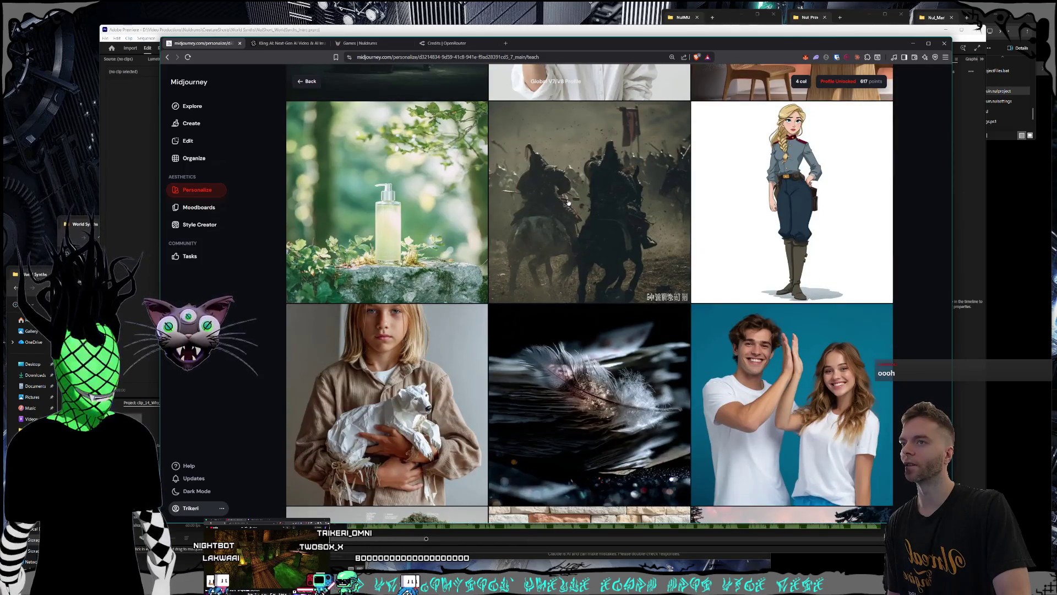
{"action": "scroll", "coordinate": [569, 202], "scroll_direction": "down", "scroll_amount": 5}
{"action": "scroll", "coordinate": [568, 202], "scroll_direction": "up", "scroll_amount": 6}
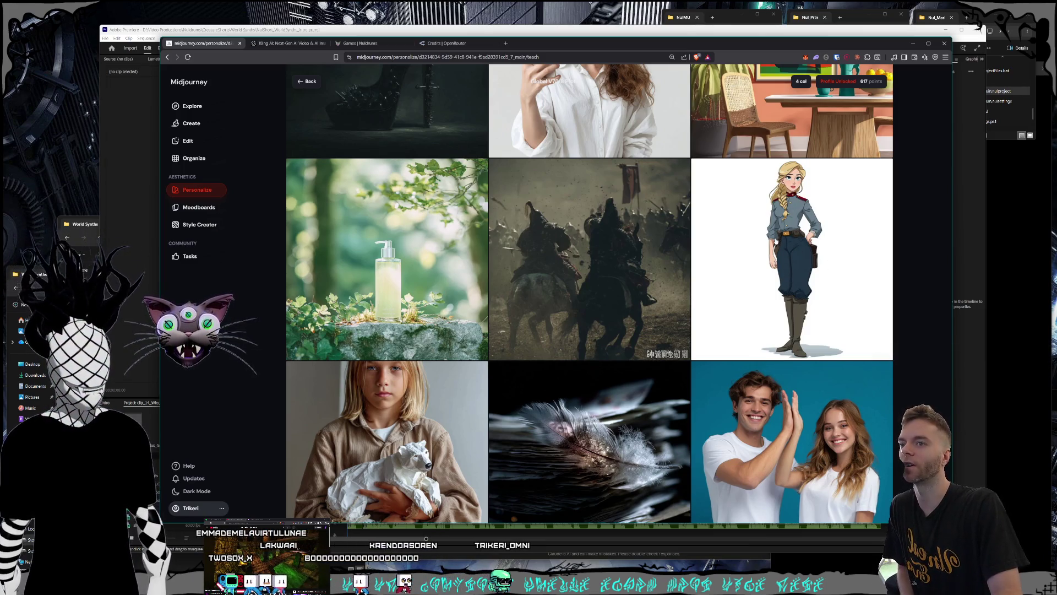
{"action": "scroll", "coordinate": [639, 281], "scroll_direction": "down", "scroll_amount": 4}
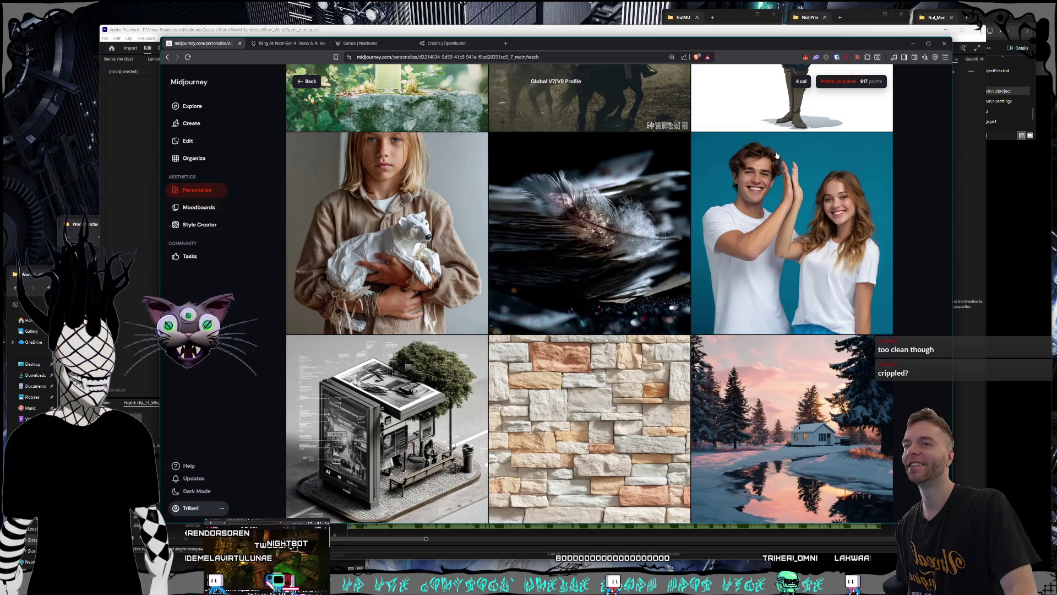
Scroll through the remaining profile images, then return to the Personalize page listing the style profiles
{"action": "scroll", "coordinate": [791, 189], "scroll_direction": "down", "scroll_amount": 2}
{"action": "scroll", "coordinate": [777, 188], "scroll_direction": "up", "scroll_amount": 1}
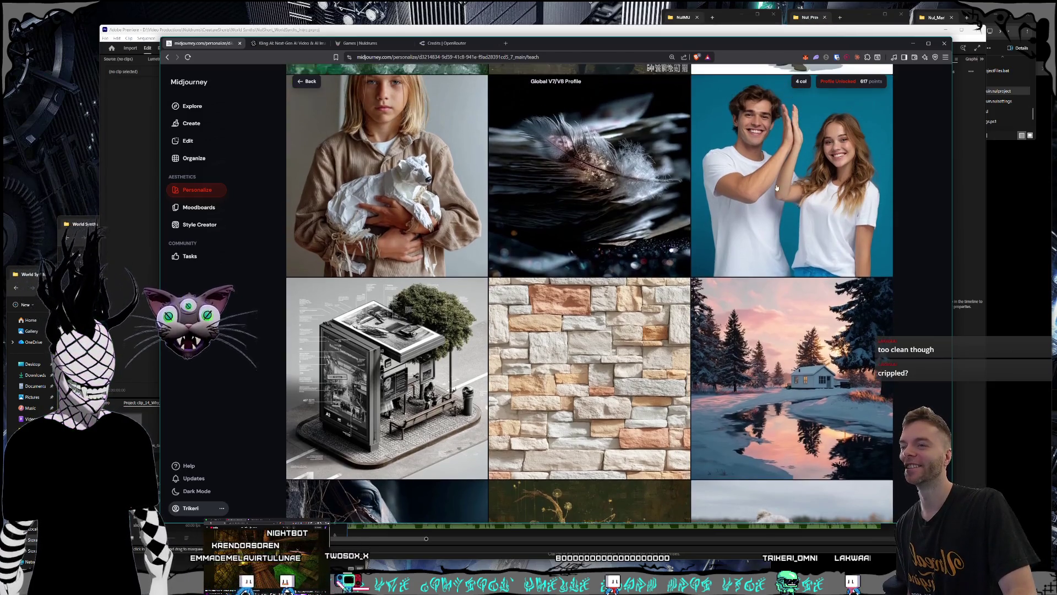
{"action": "scroll", "coordinate": [774, 169], "scroll_direction": "down", "scroll_amount": 4}
{"action": "scroll", "coordinate": [773, 173], "scroll_direction": "down", "scroll_amount": 4}
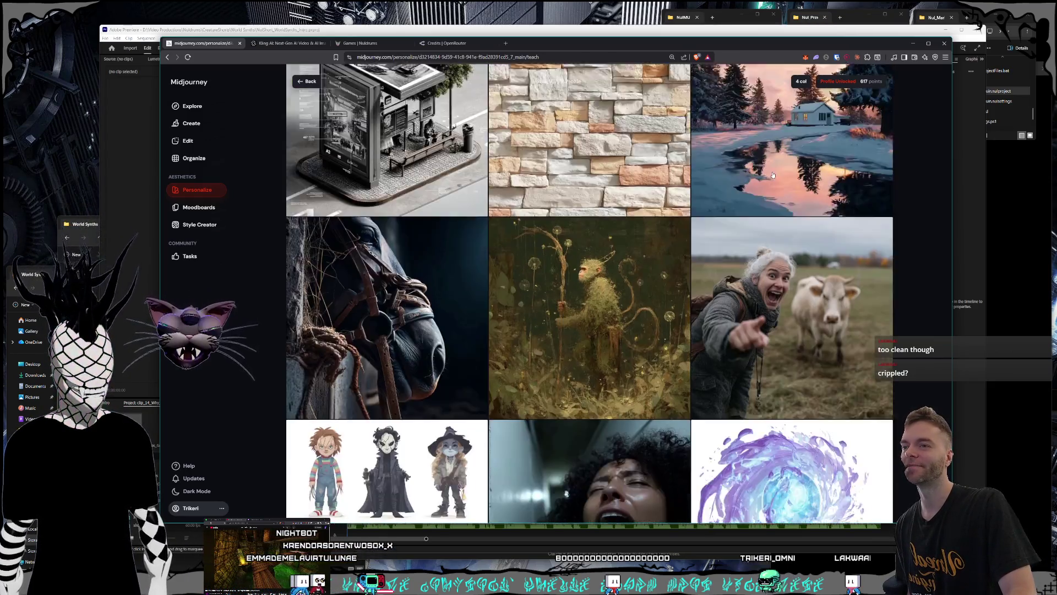
{"action": "scroll", "coordinate": [735, 171], "scroll_direction": "down", "scroll_amount": 3}
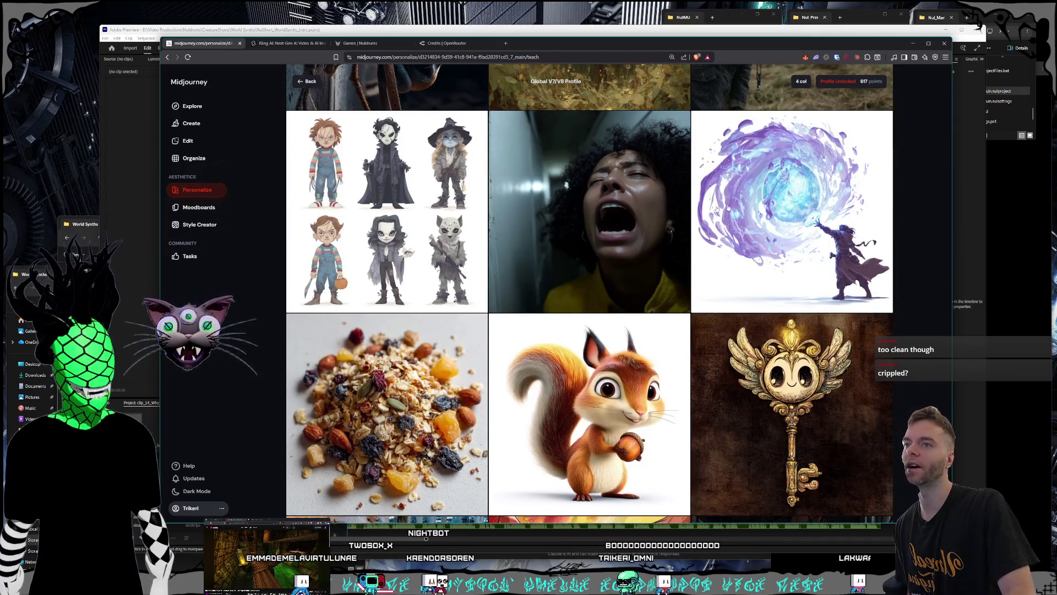
{"action": "scroll", "coordinate": [786, 230], "scroll_direction": "down", "scroll_amount": 5}
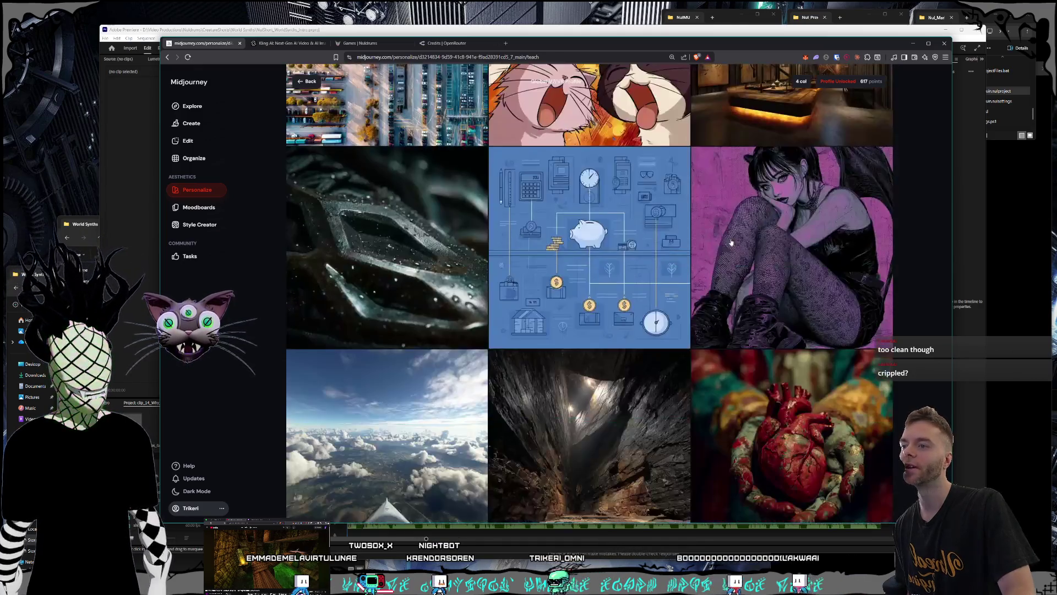
{"action": "scroll", "coordinate": [748, 256], "scroll_direction": "down", "scroll_amount": 5}
{"action": "scroll", "coordinate": [636, 306], "scroll_direction": "up", "scroll_amount": 7}
{"action": "scroll", "coordinate": [636, 306], "scroll_direction": "down", "scroll_amount": 10}
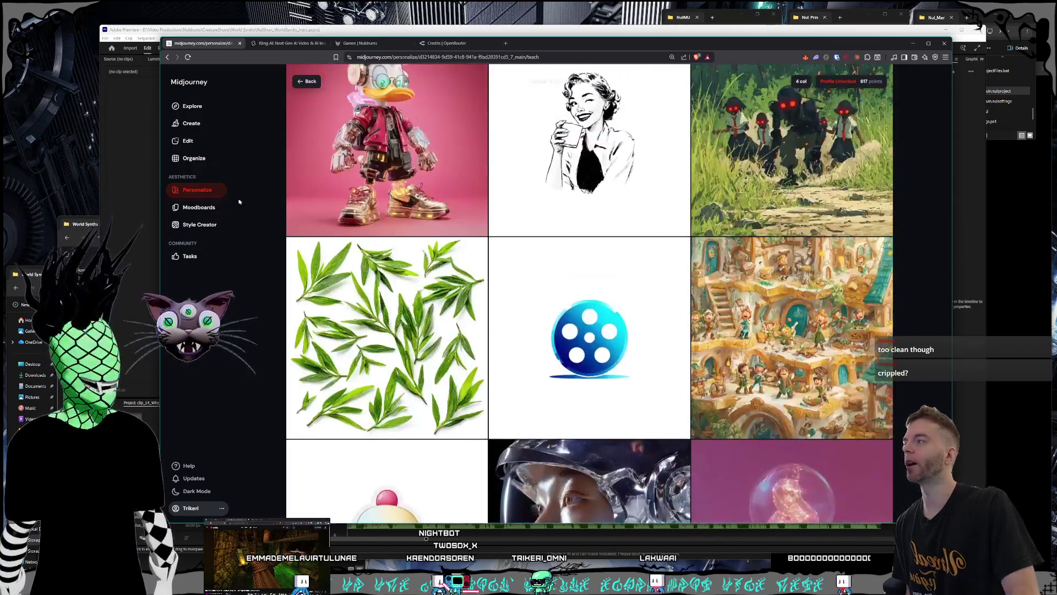
{"action": "left_click", "coordinate": [196, 191]}
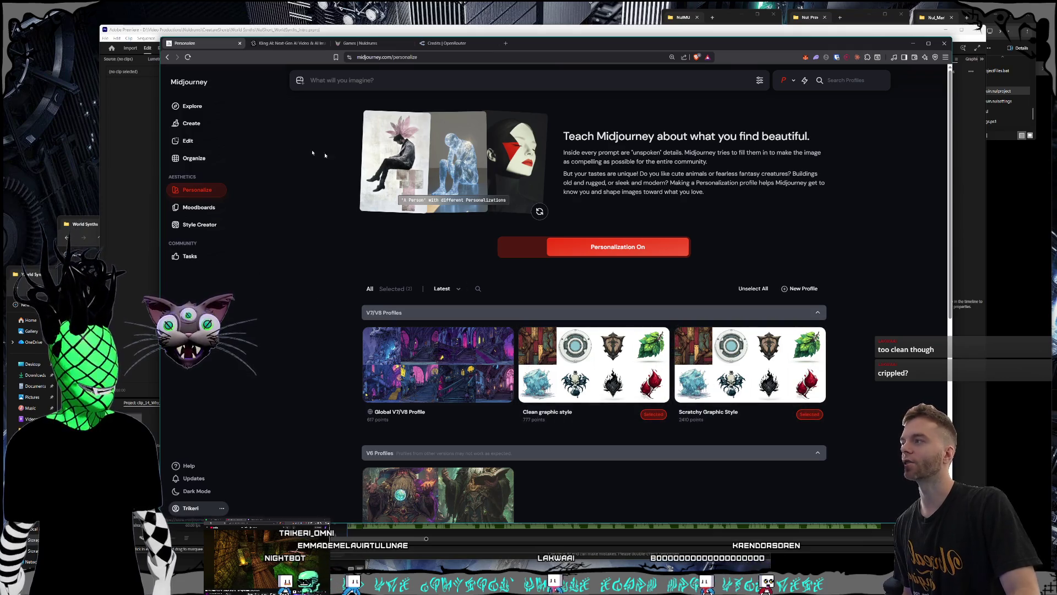
Open the Create gallery, view the swamp graveyard ghost image enlarged, and scroll down the feed
{"action": "left_click", "coordinate": [200, 124]}
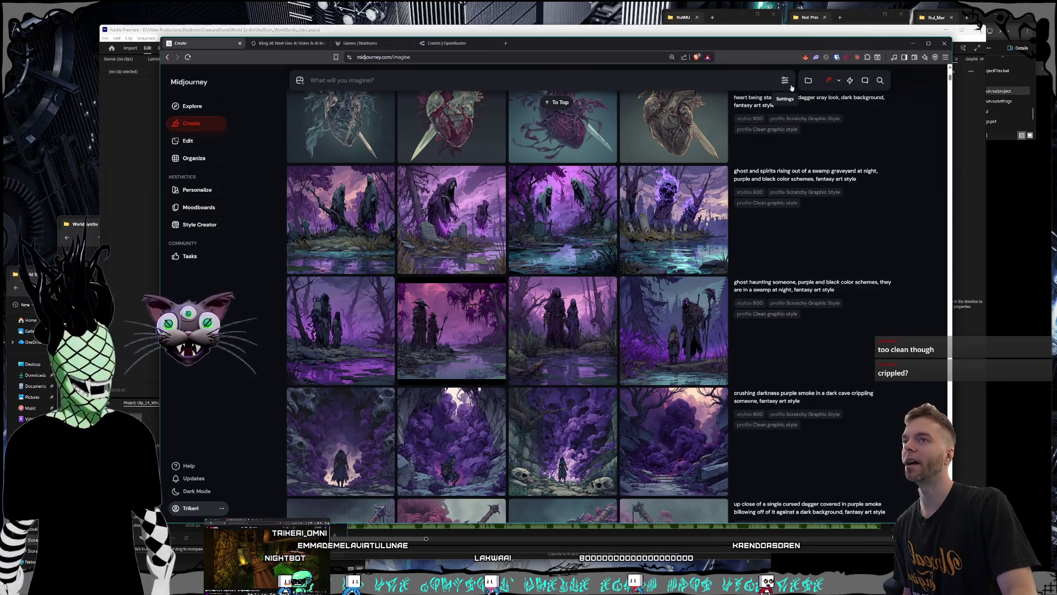
{"action": "left_click", "coordinate": [830, 80]}
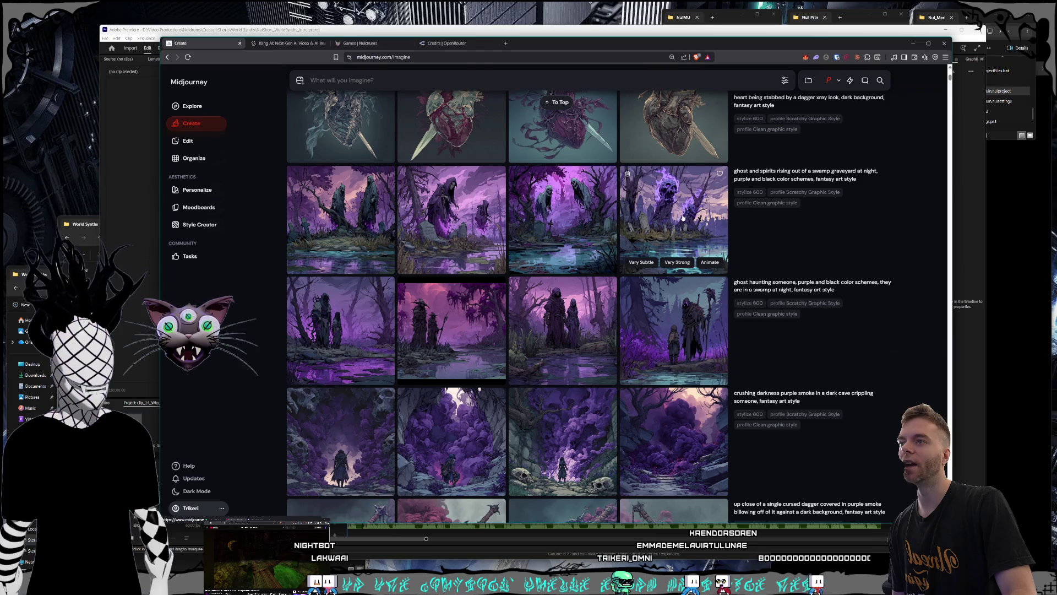
{"action": "left_click", "coordinate": [465, 225]}
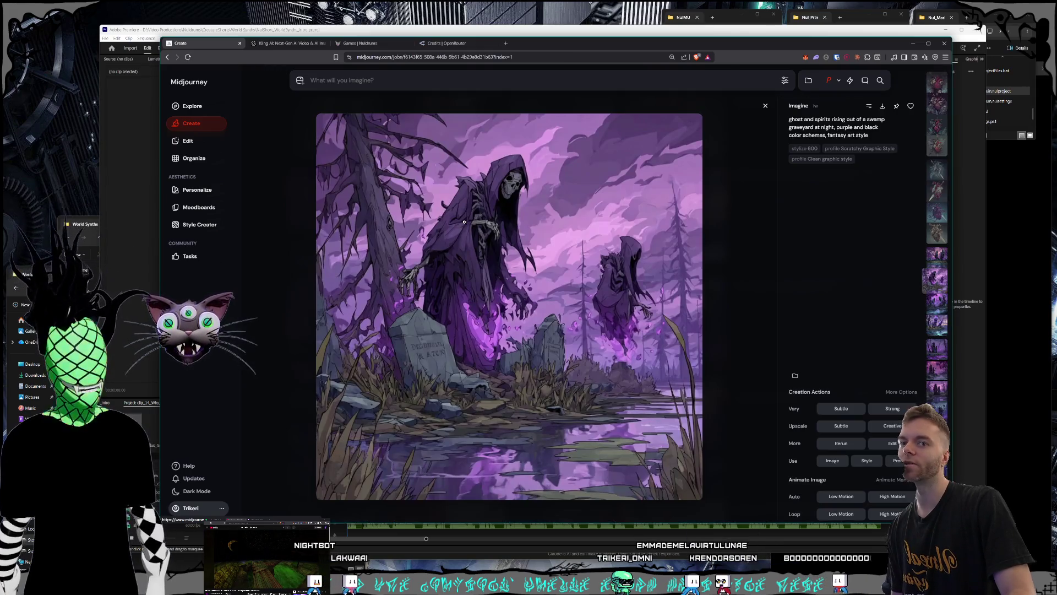
{"action": "left_click", "coordinate": [766, 107]}
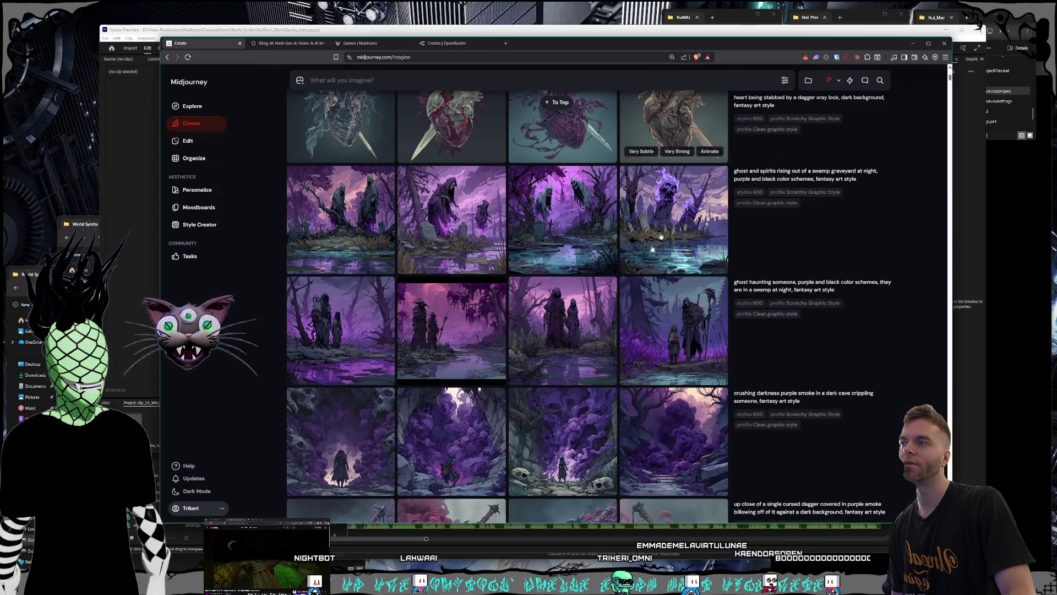
{"action": "scroll", "coordinate": [647, 231], "scroll_direction": "down", "scroll_amount": 10}
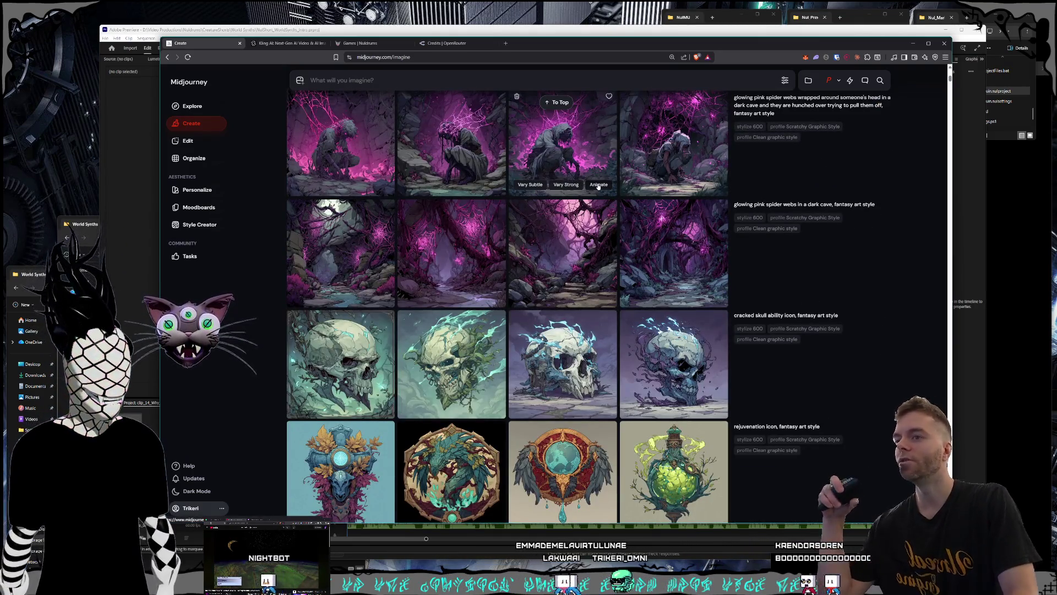
{"action": "scroll", "coordinate": [619, 183], "scroll_direction": "down", "scroll_amount": 10}
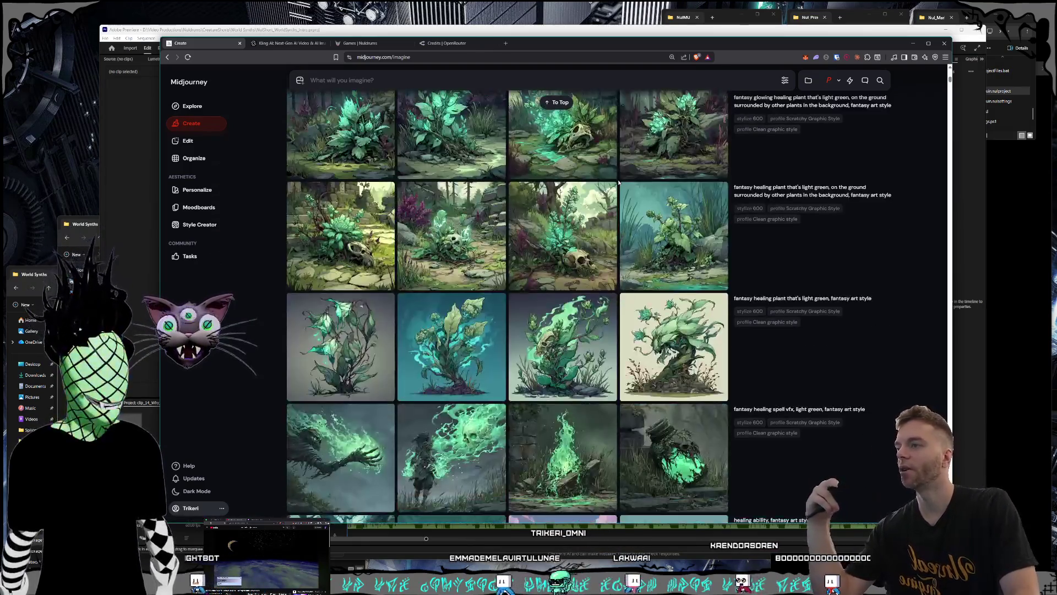
{"action": "scroll", "coordinate": [619, 183], "scroll_direction": "down", "scroll_amount": 8}
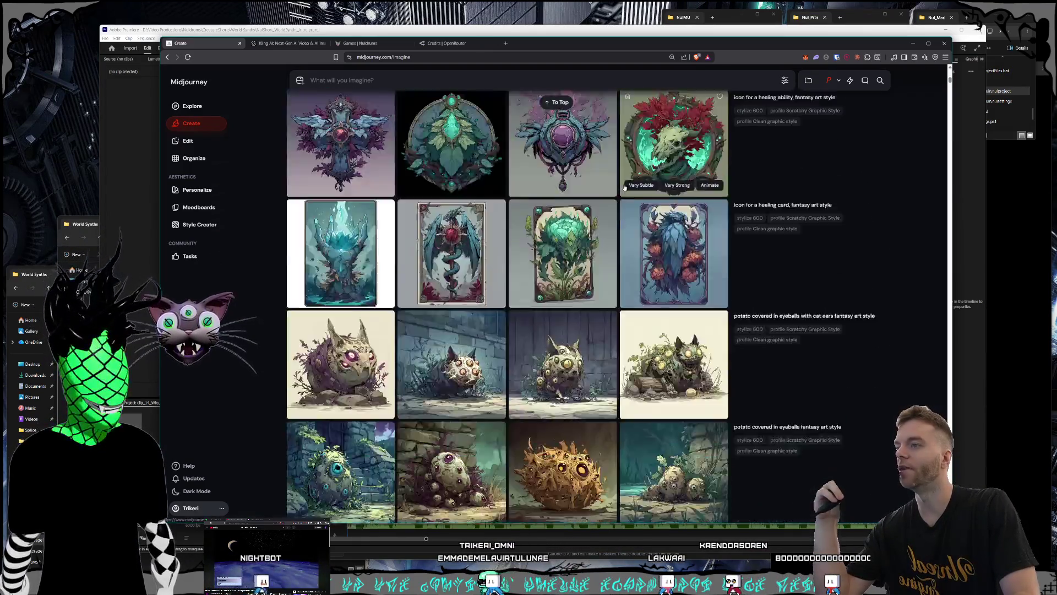
{"action": "scroll", "coordinate": [624, 188], "scroll_direction": "down", "scroll_amount": 10}
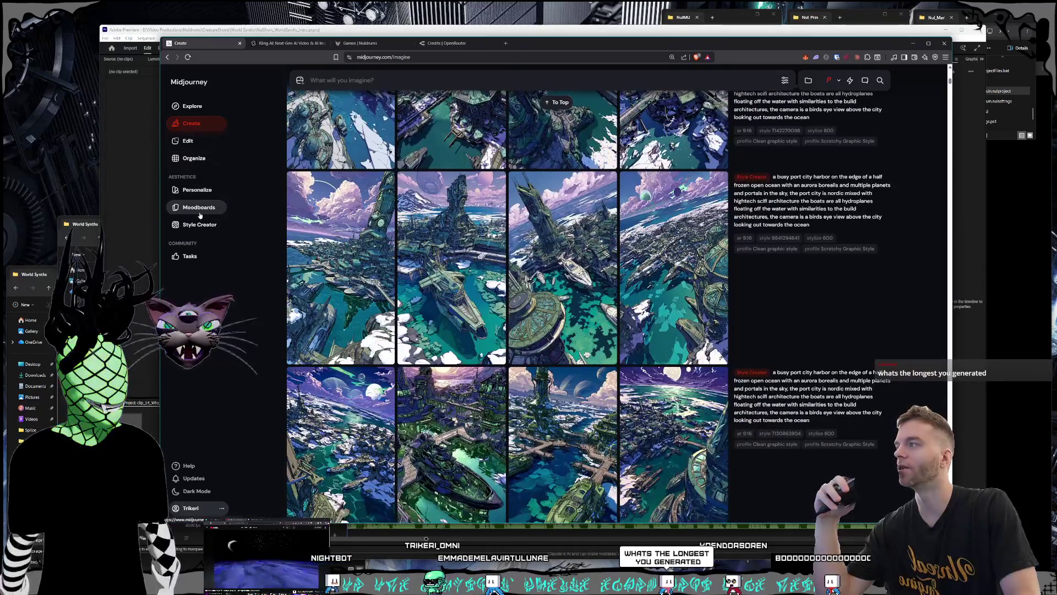
Visit Style Creator, then return to Create and enlarge the snowy port-city harbor image
{"action": "left_click", "coordinate": [200, 225]}
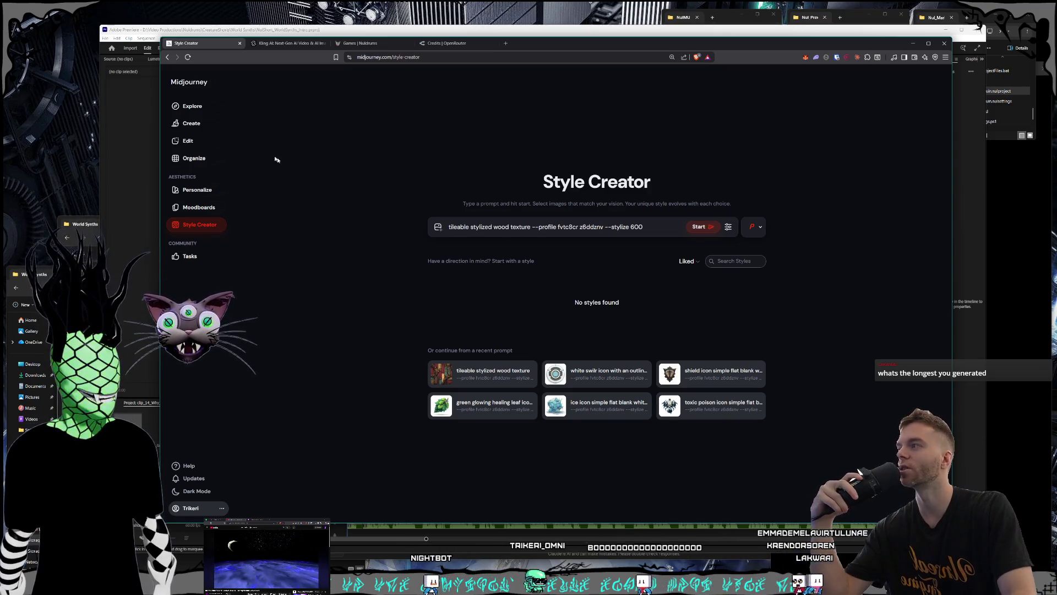
{"action": "left_click", "coordinate": [198, 123]}
{"action": "scroll", "coordinate": [530, 249], "scroll_direction": "down", "scroll_amount": 10}
{"action": "scroll", "coordinate": [530, 249], "scroll_direction": "down", "scroll_amount": 10}
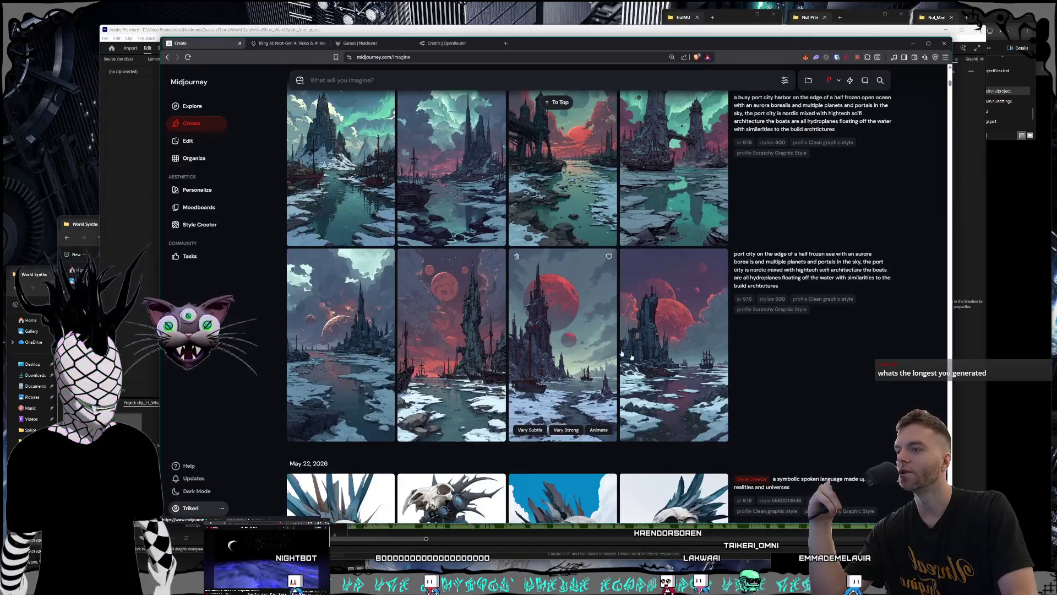
{"action": "scroll", "coordinate": [663, 331], "scroll_direction": "up", "scroll_amount": 5}
{"action": "scroll", "coordinate": [664, 331], "scroll_direction": "up", "scroll_amount": 3}
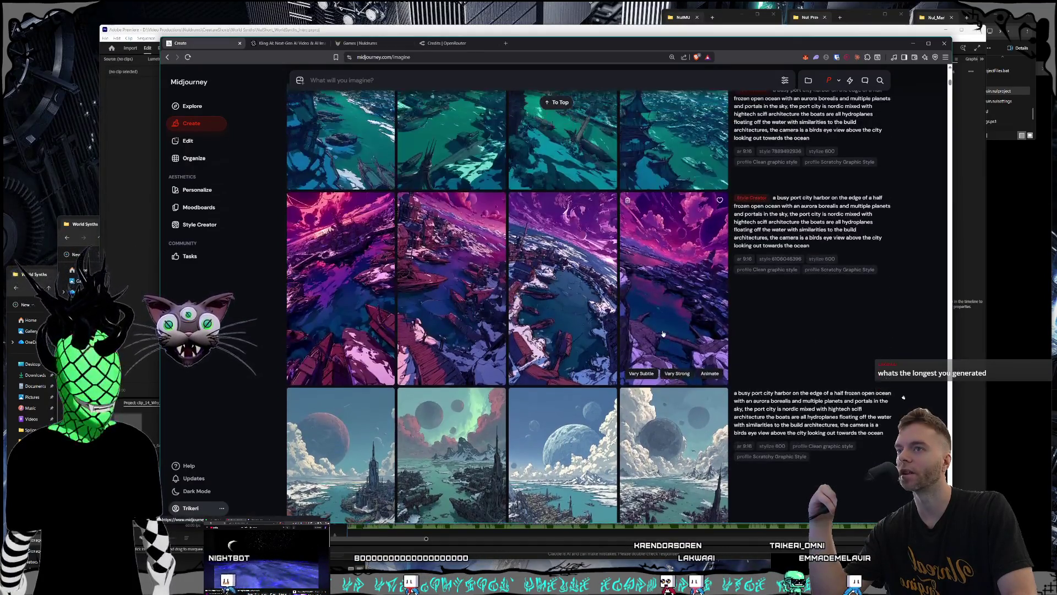
{"action": "left_click", "coordinate": [664, 331]}
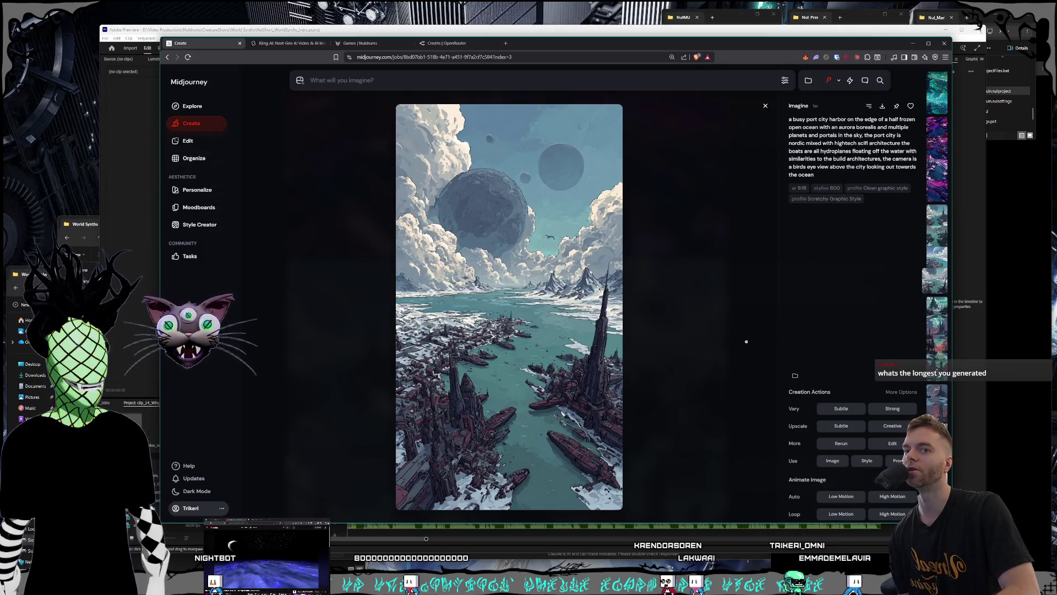
Step through the harbor image's variants to the purple-and-magenta port-city version
{"action": "key", "text": "Left"}
{"action": "key", "text": "Left"}
{"action": "key", "text": "Left"}
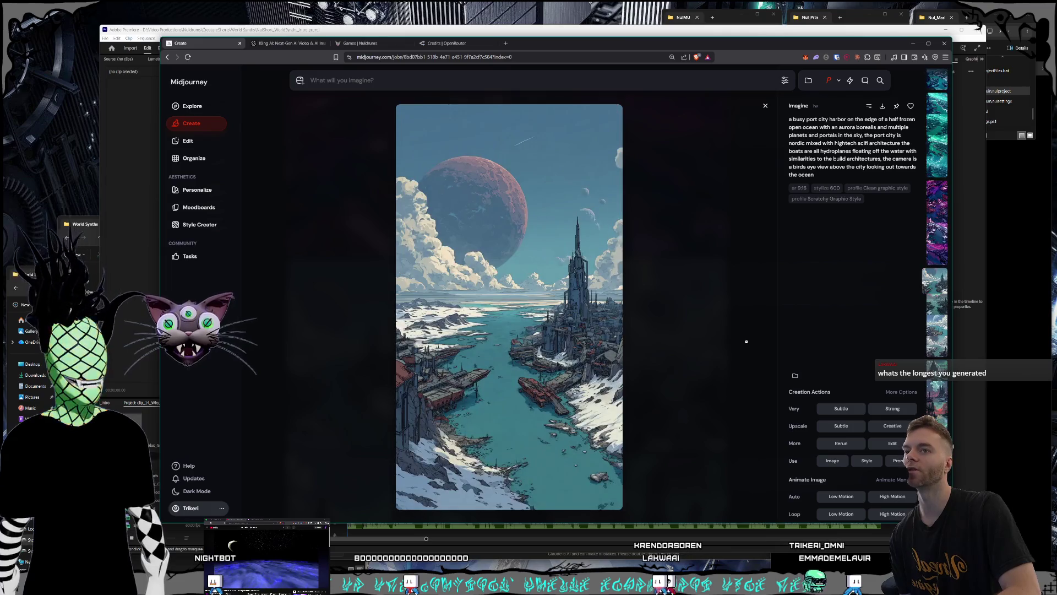
{"action": "key", "text": "Right"}
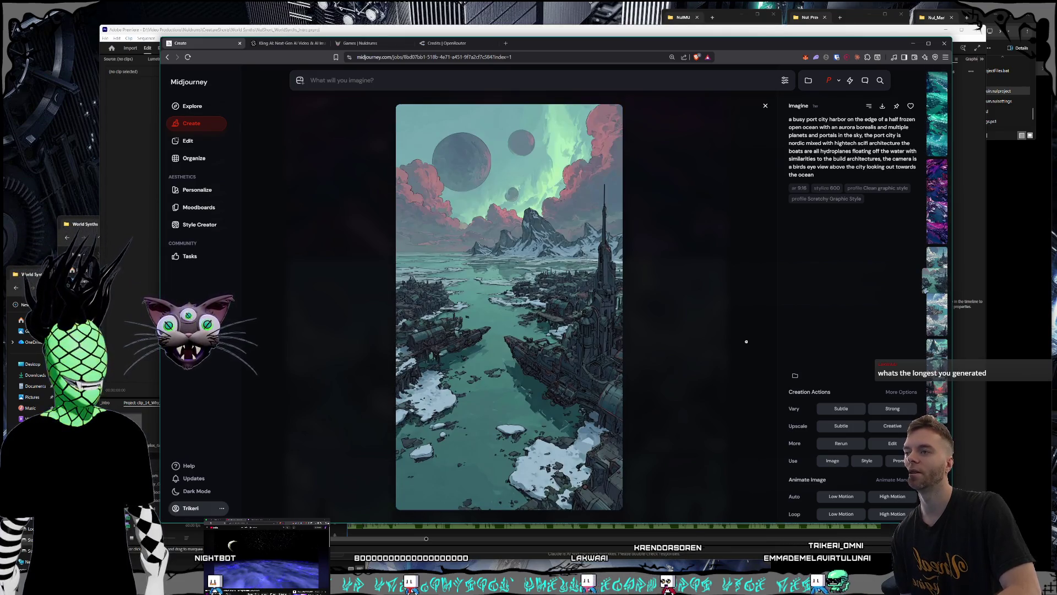
{"action": "key", "text": "Right"}
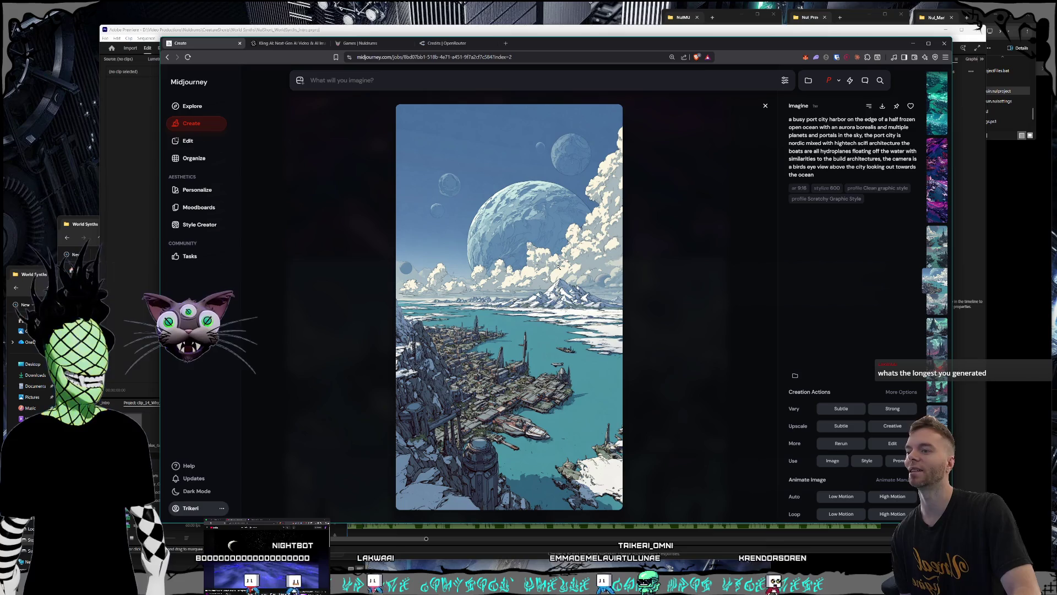
{"action": "scroll", "coordinate": [558, 267], "scroll_direction": "up", "scroll_amount": 4}
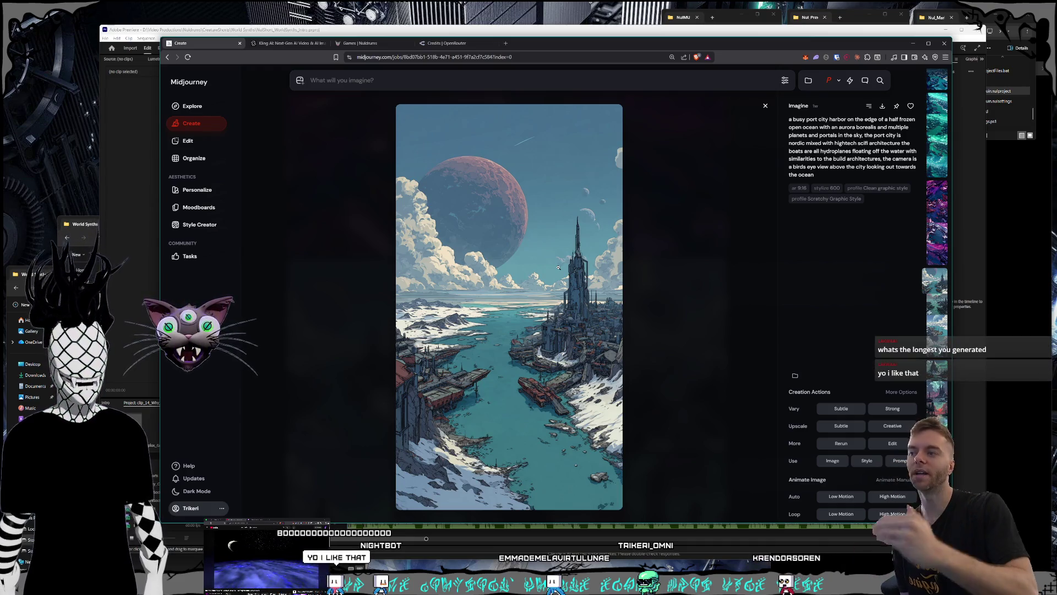
{"action": "scroll", "coordinate": [559, 267], "scroll_direction": "up", "scroll_amount": 1}
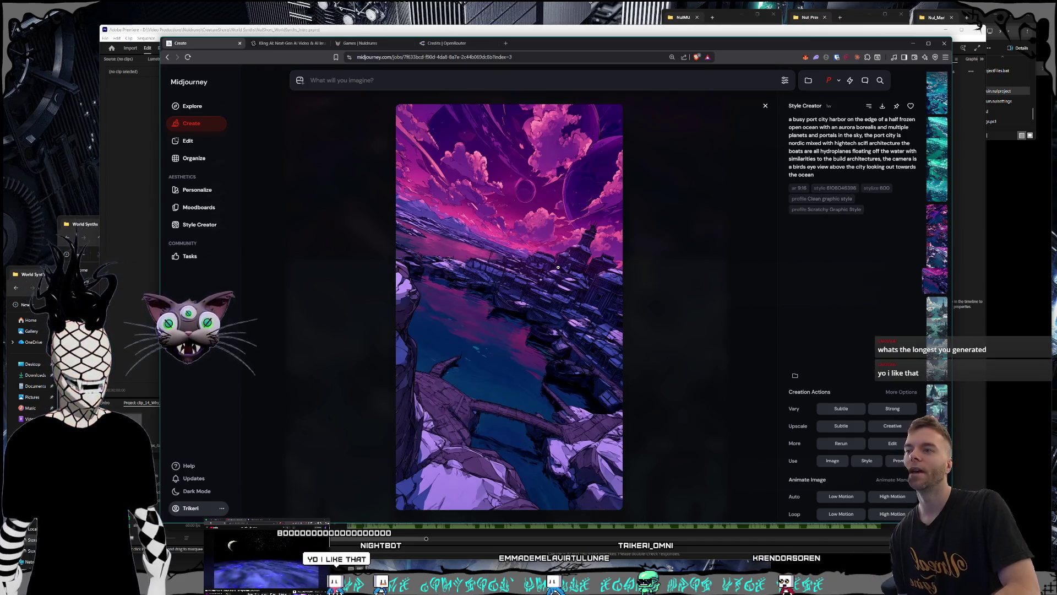
Scroll back through the enlarged port-city image details and step to the next image in the set
{"action": "scroll", "coordinate": [559, 267], "scroll_direction": "up", "scroll_amount": 1}
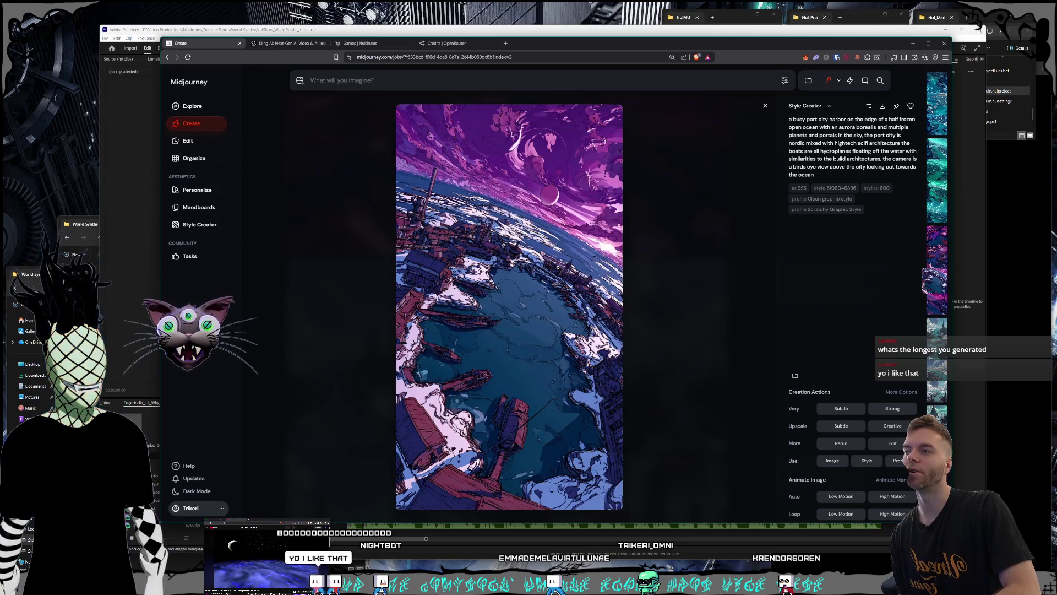
{"action": "scroll", "coordinate": [558, 267], "scroll_direction": "up", "scroll_amount": 1}
{"action": "scroll", "coordinate": [559, 267], "scroll_direction": "up", "scroll_amount": 1}
{"action": "scroll", "coordinate": [558, 267], "scroll_direction": "up", "scroll_amount": 1}
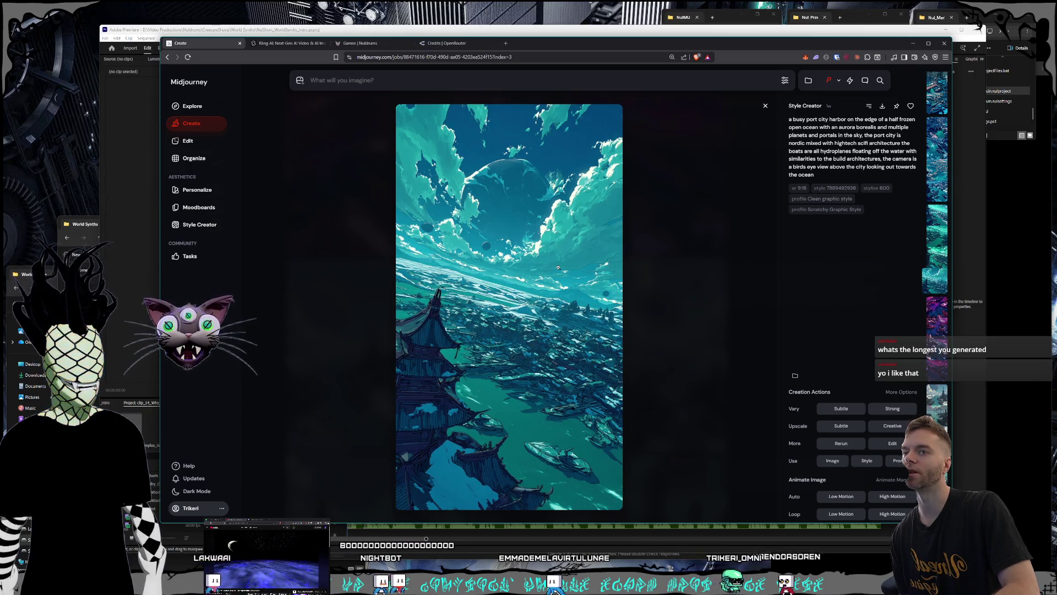
{"action": "scroll", "coordinate": [559, 267], "scroll_direction": "up", "scroll_amount": 1}
{"action": "scroll", "coordinate": [558, 268], "scroll_direction": "down", "scroll_amount": 1}
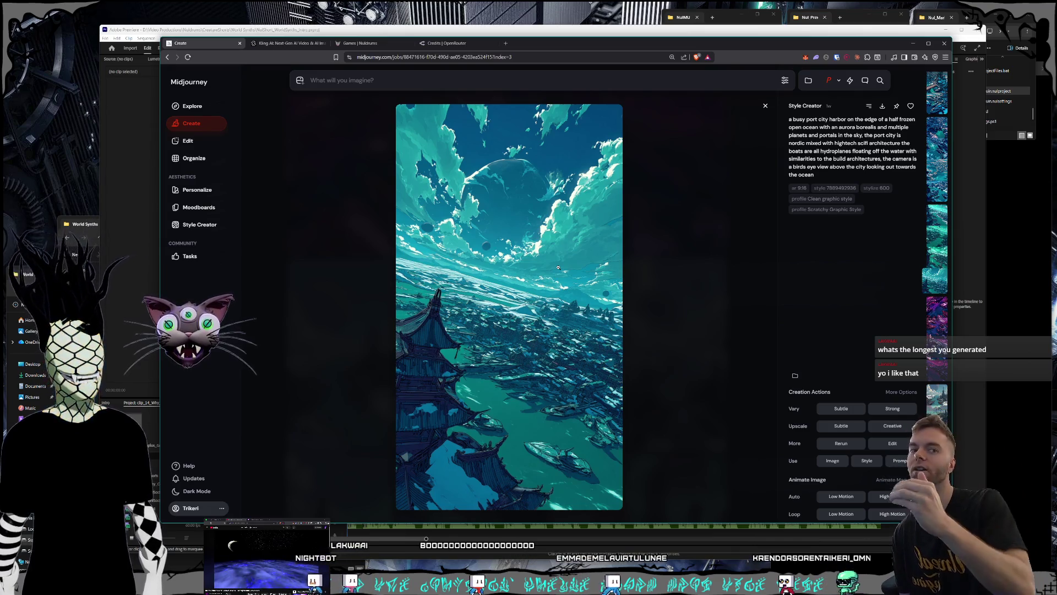
{"action": "scroll", "coordinate": [558, 267], "scroll_direction": "up", "scroll_amount": 1}
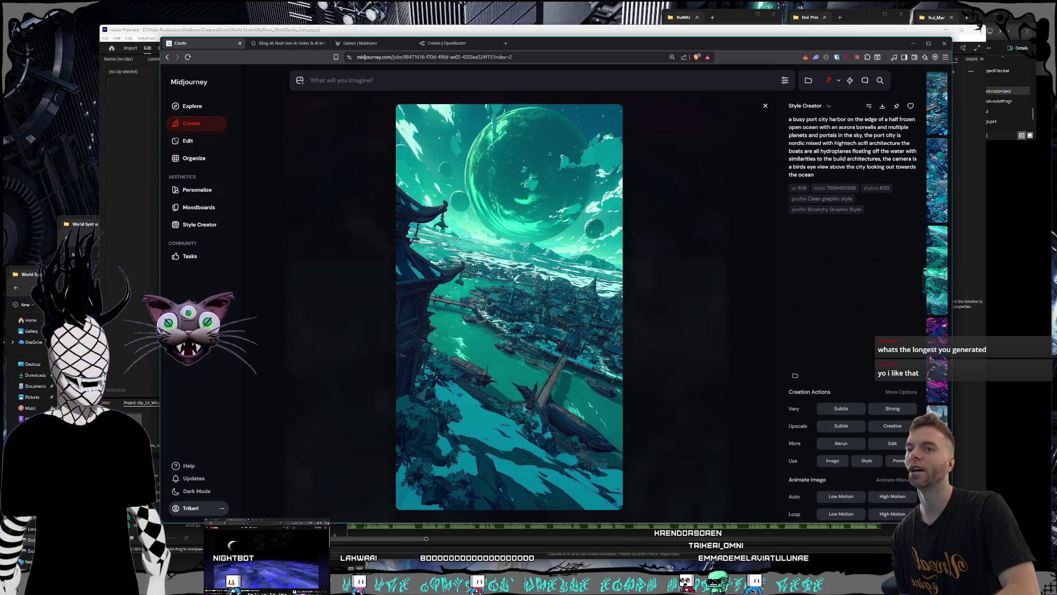
{"action": "scroll", "coordinate": [558, 267], "scroll_direction": "up", "scroll_amount": 2}
{"action": "scroll", "coordinate": [558, 267], "scroll_direction": "up", "scroll_amount": 1}
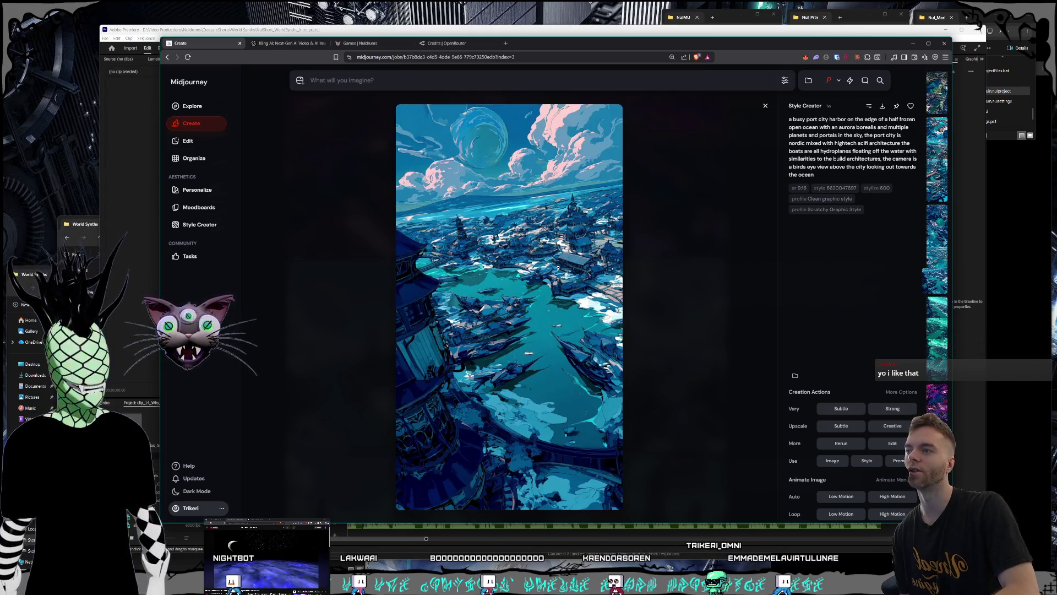
{"action": "scroll", "coordinate": [558, 267], "scroll_direction": "up", "scroll_amount": 2}
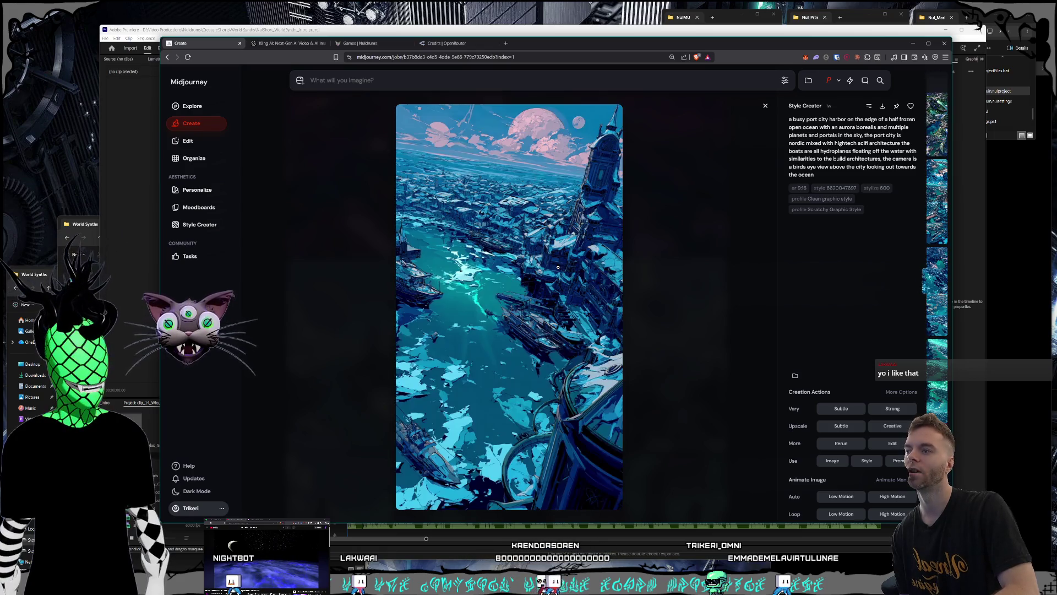
{"action": "scroll", "coordinate": [558, 268], "scroll_direction": "up", "scroll_amount": 3}
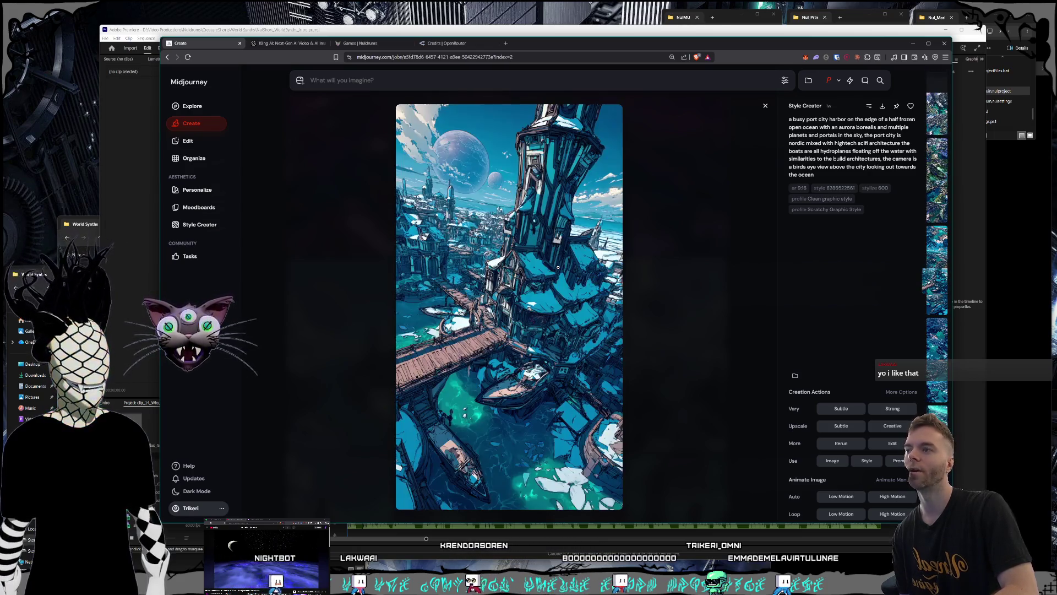
{"action": "scroll", "coordinate": [558, 267], "scroll_direction": "up", "scroll_amount": 1}
{"action": "scroll", "coordinate": [558, 268], "scroll_direction": "up", "scroll_amount": 2}
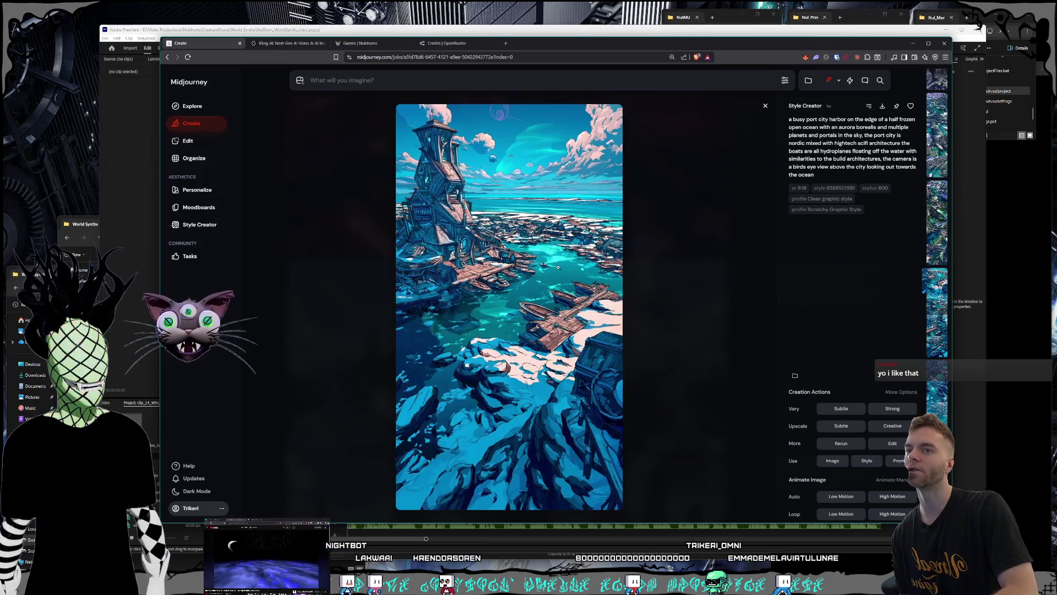
{"action": "scroll", "coordinate": [558, 267], "scroll_direction": "up", "scroll_amount": 4}
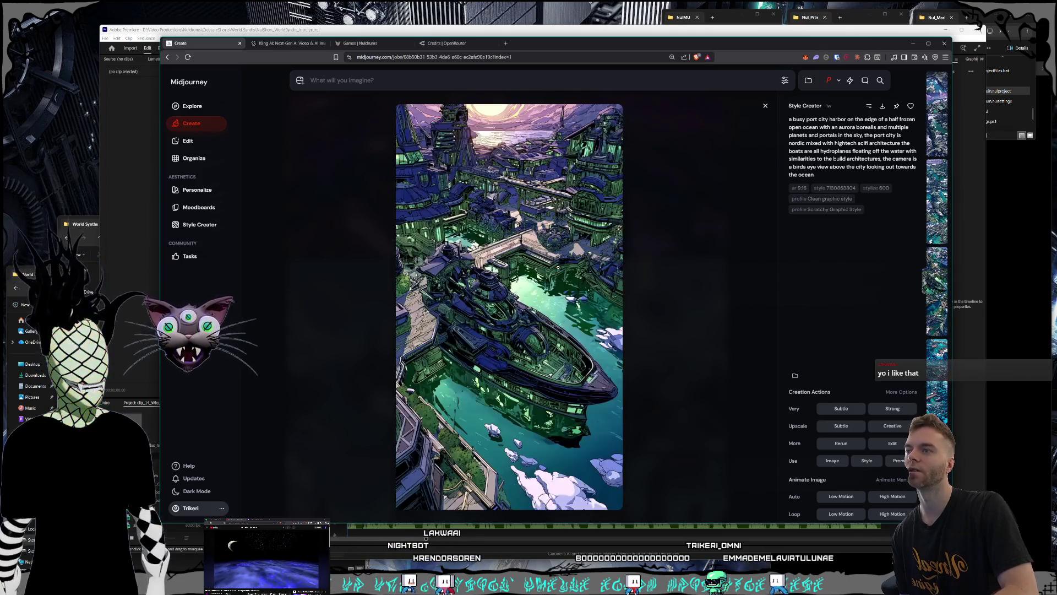
{"action": "scroll", "coordinate": [558, 268], "scroll_direction": "up", "scroll_amount": 3}
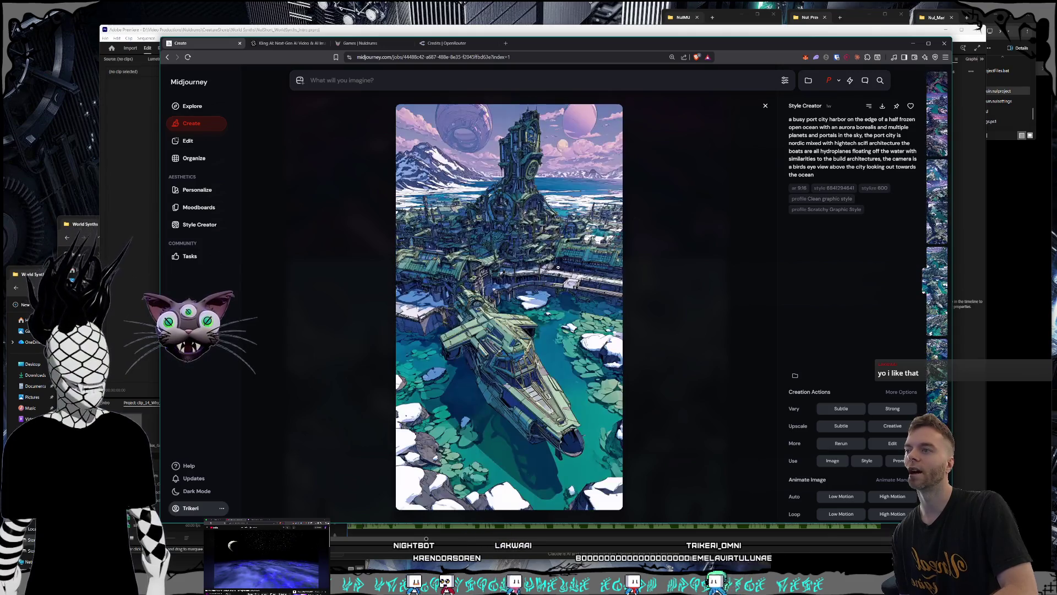
{"action": "scroll", "coordinate": [558, 267], "scroll_direction": "up", "scroll_amount": 2}
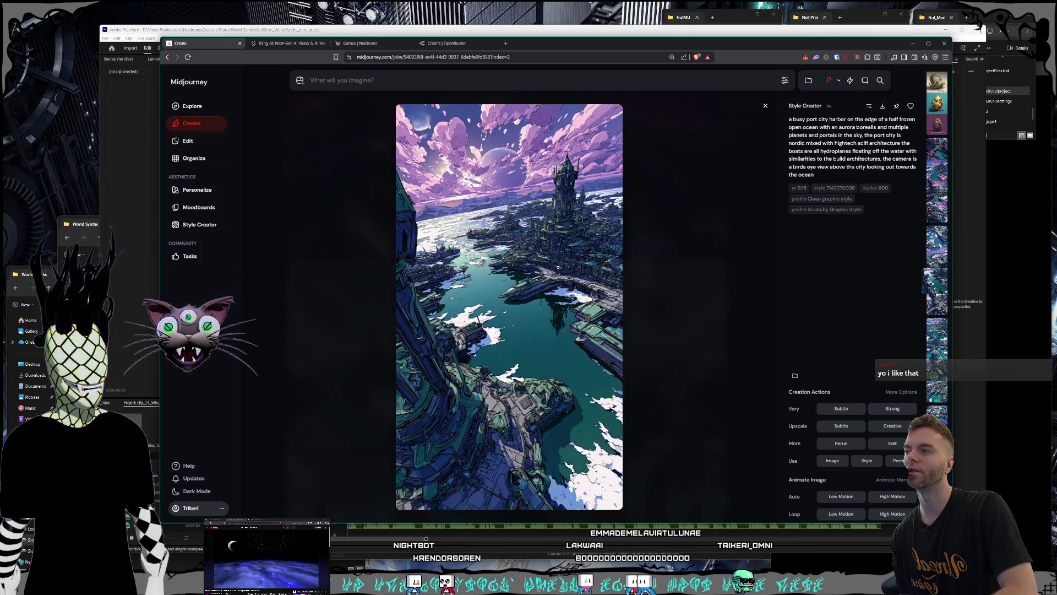
{"action": "scroll", "coordinate": [558, 268], "scroll_direction": "up", "scroll_amount": 3}
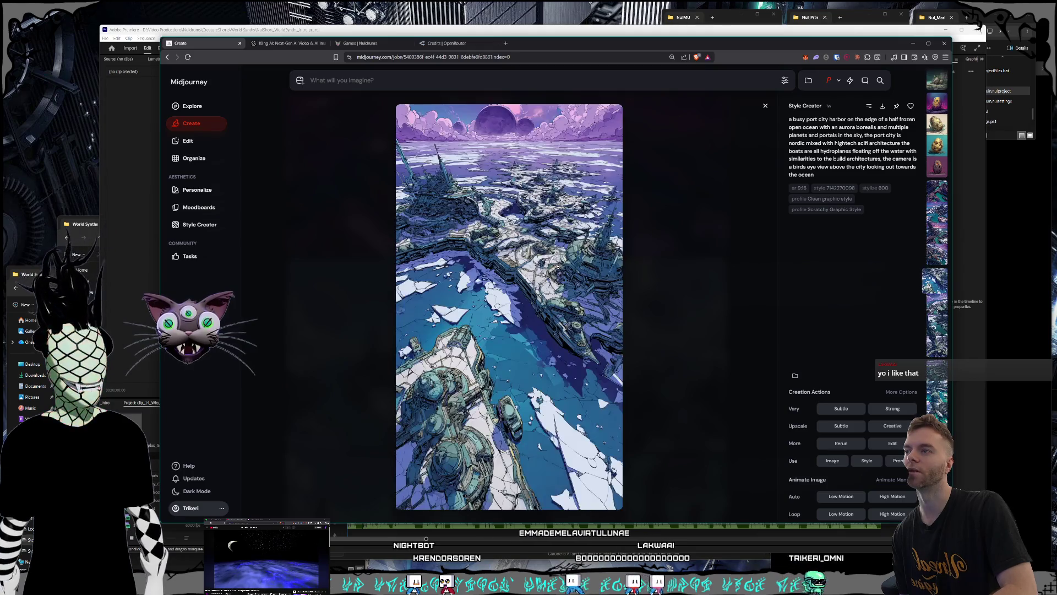
{"action": "scroll", "coordinate": [558, 268], "scroll_direction": "up", "scroll_amount": 1}
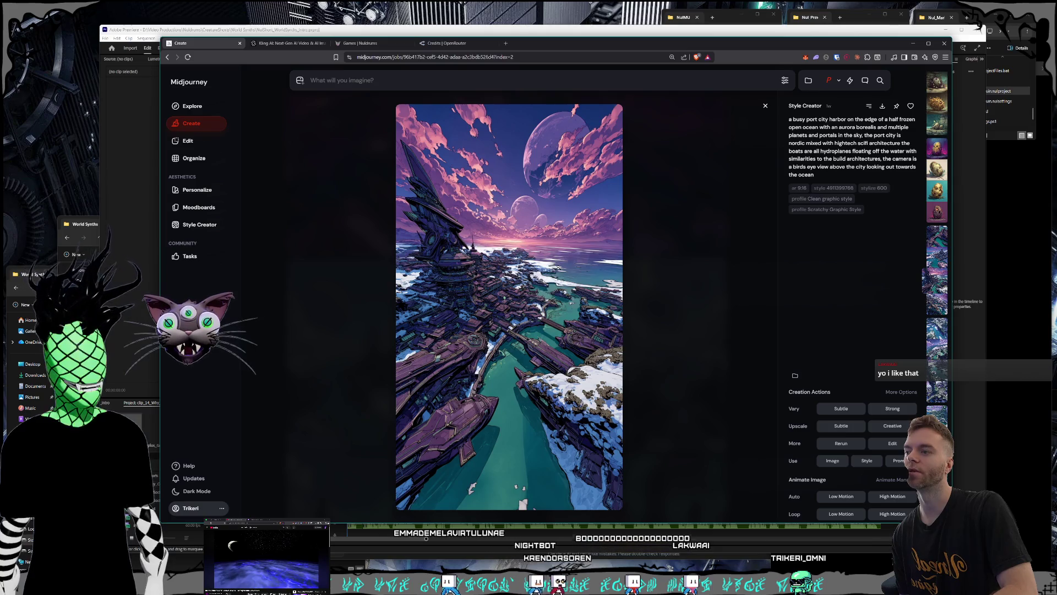
{"action": "scroll", "coordinate": [558, 268], "scroll_direction": "up", "scroll_amount": 2}
{"action": "scroll", "coordinate": [558, 268], "scroll_direction": "up", "scroll_amount": 1}
{"action": "scroll", "coordinate": [558, 267], "scroll_direction": "down", "scroll_amount": 2}
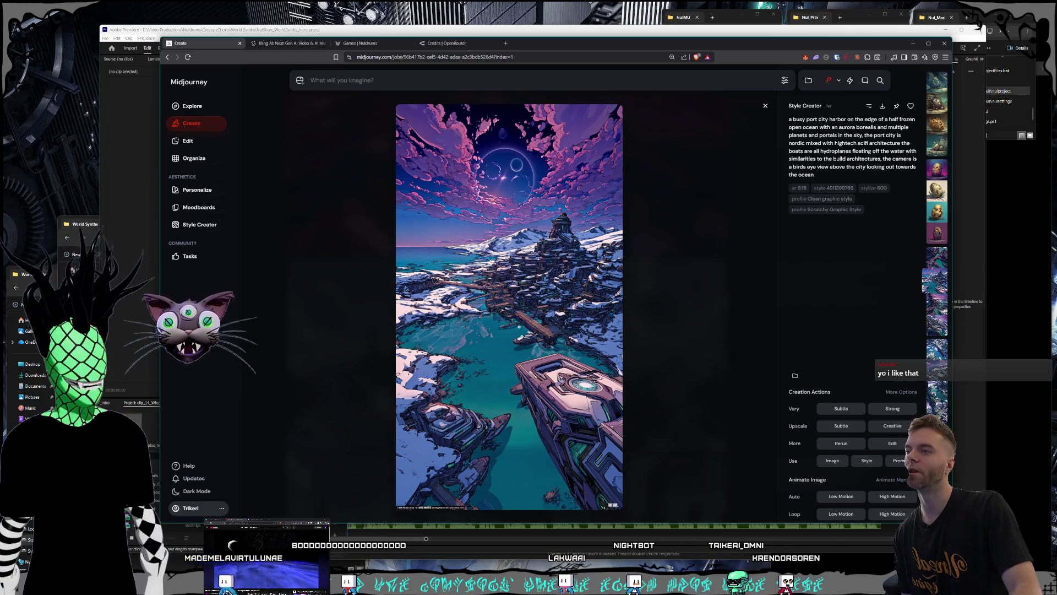
{"action": "key", "text": "Right"}
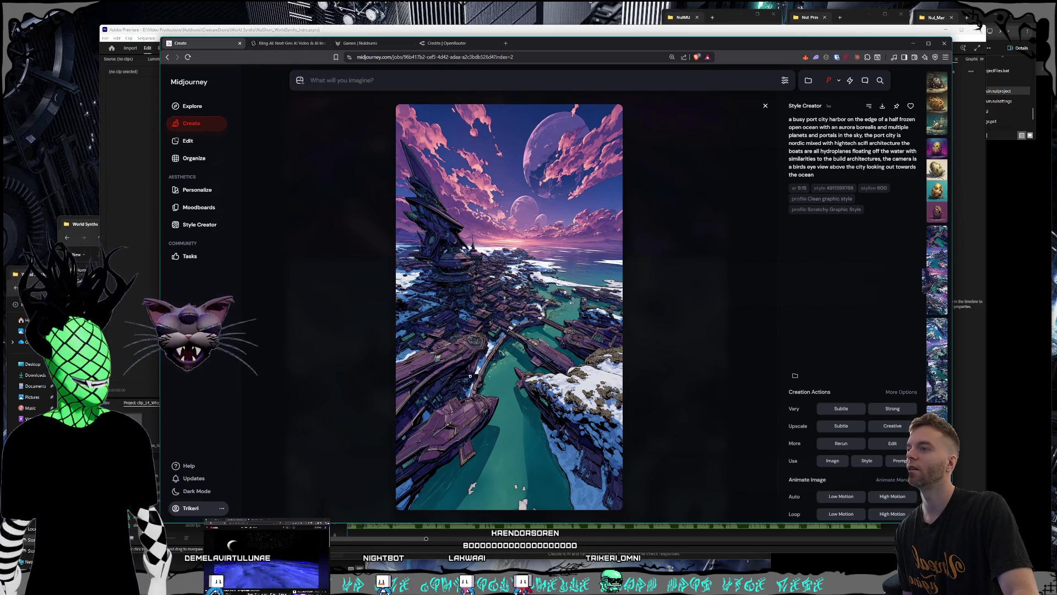
View the monochrome sky-being video on Kling AI, then return to its results list
{"action": "left_click", "coordinate": [275, 47]}
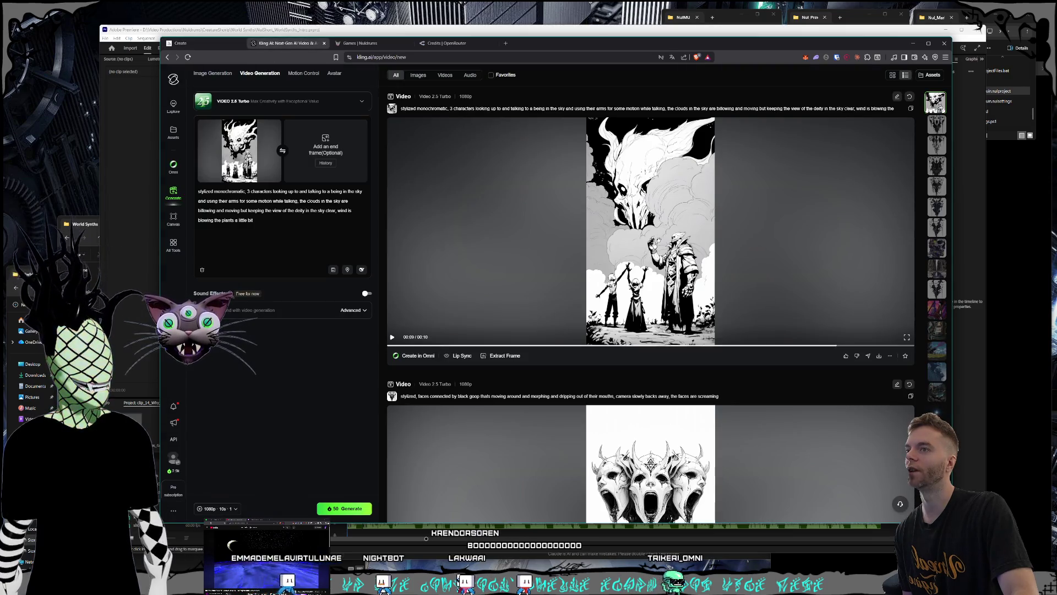
{"action": "left_click", "coordinate": [609, 228]}
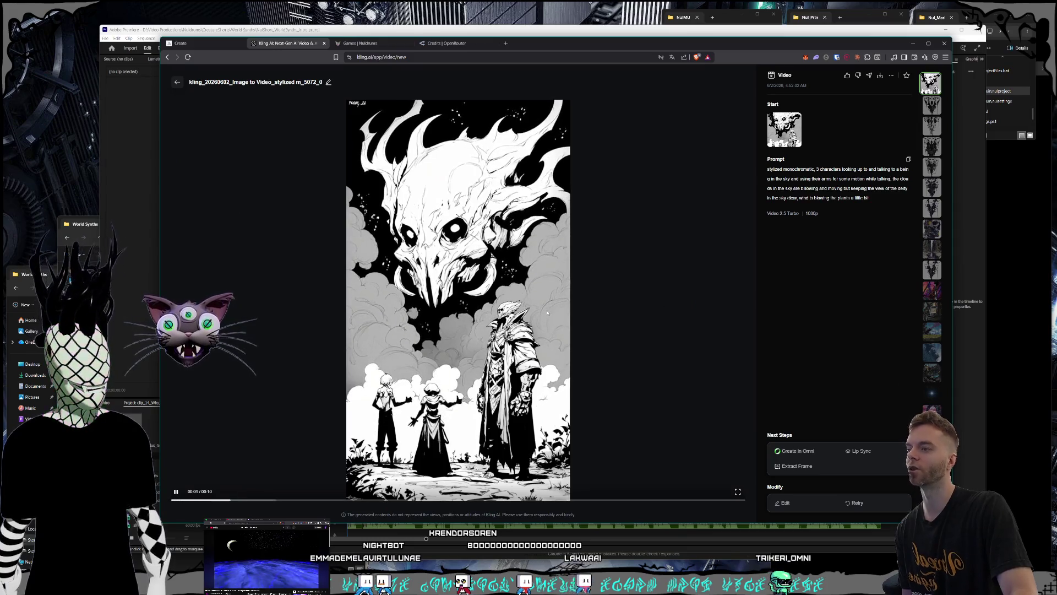
{"action": "left_click", "coordinate": [177, 81]}
Briefly bring the Premiere intro project forward, then switch back to Midjourney in the browser
{"action": "left_click", "coordinate": [127, 55]}
{"action": "left_click", "coordinate": [196, 38]}
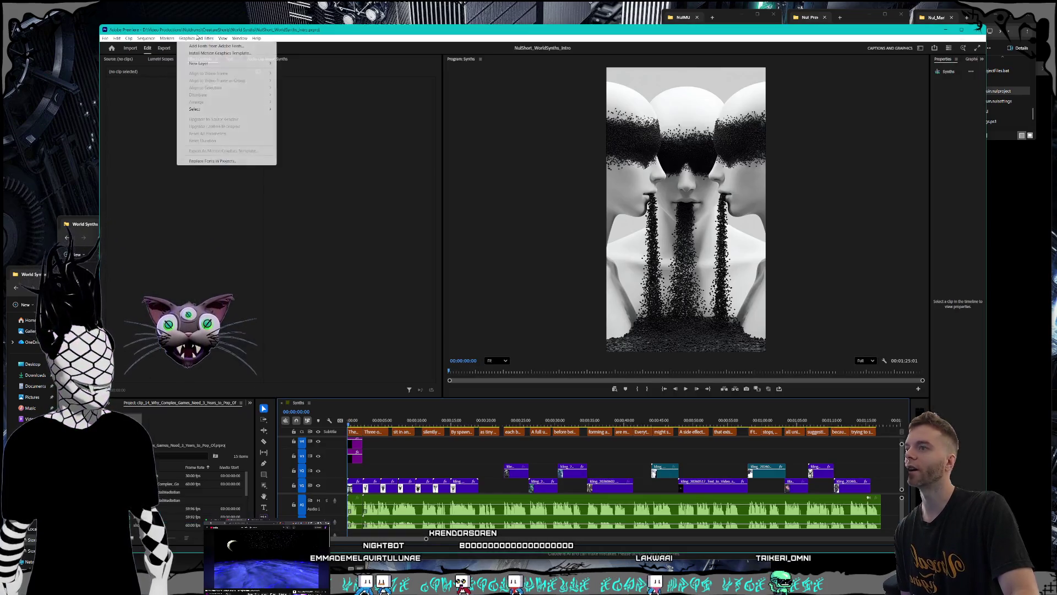
{"action": "left_click", "coordinate": [206, 26]}
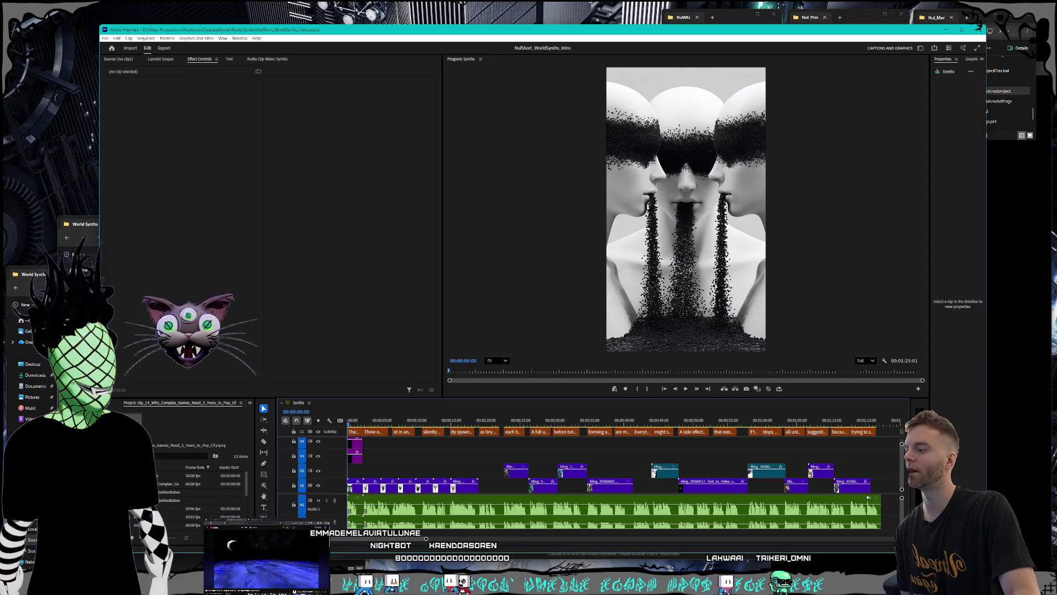
{"action": "left_click", "coordinate": [200, 522]}
{"action": "key", "text": "alt+Tab"}
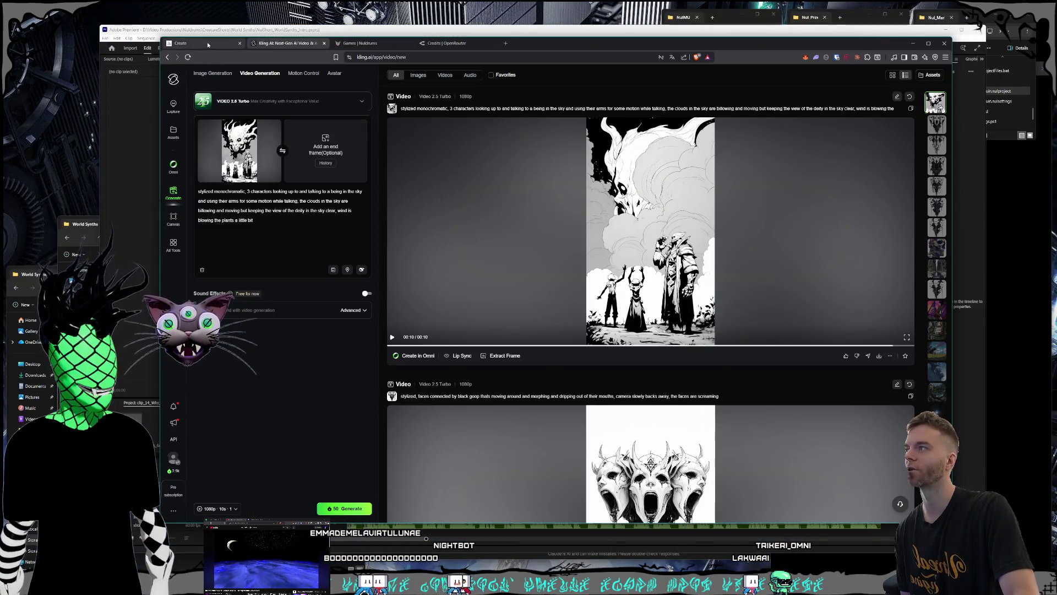
{"action": "left_click", "coordinate": [667, 229]}
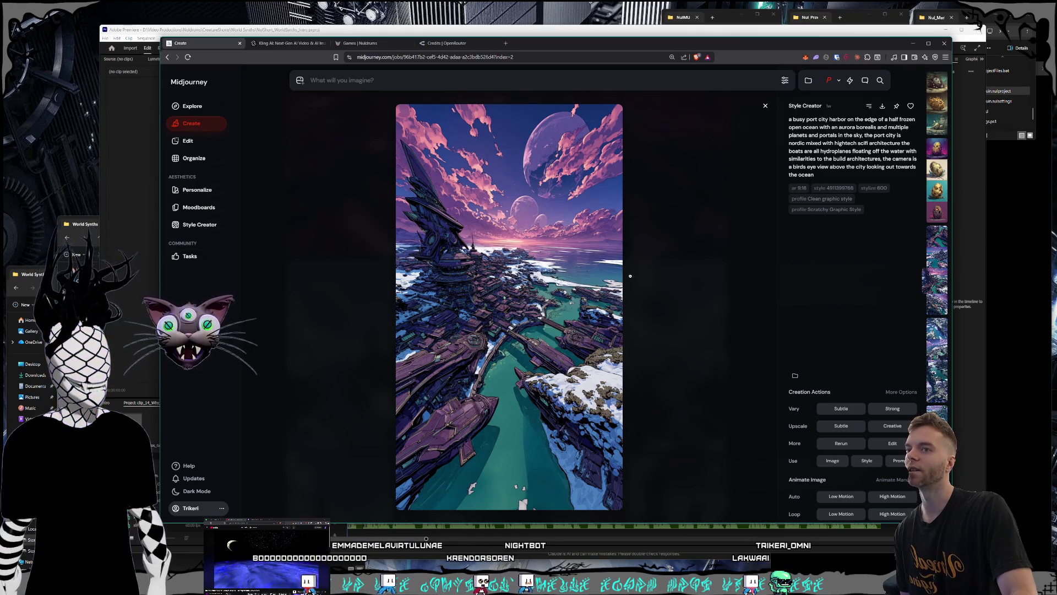
Close the enlarged image and enlarge the third skull image from the symbolic spoken language prompt
{"action": "left_click", "coordinate": [656, 271]}
{"action": "scroll", "coordinate": [533, 256], "scroll_direction": "down", "scroll_amount": 5}
{"action": "scroll", "coordinate": [533, 257], "scroll_direction": "down", "scroll_amount": 8}
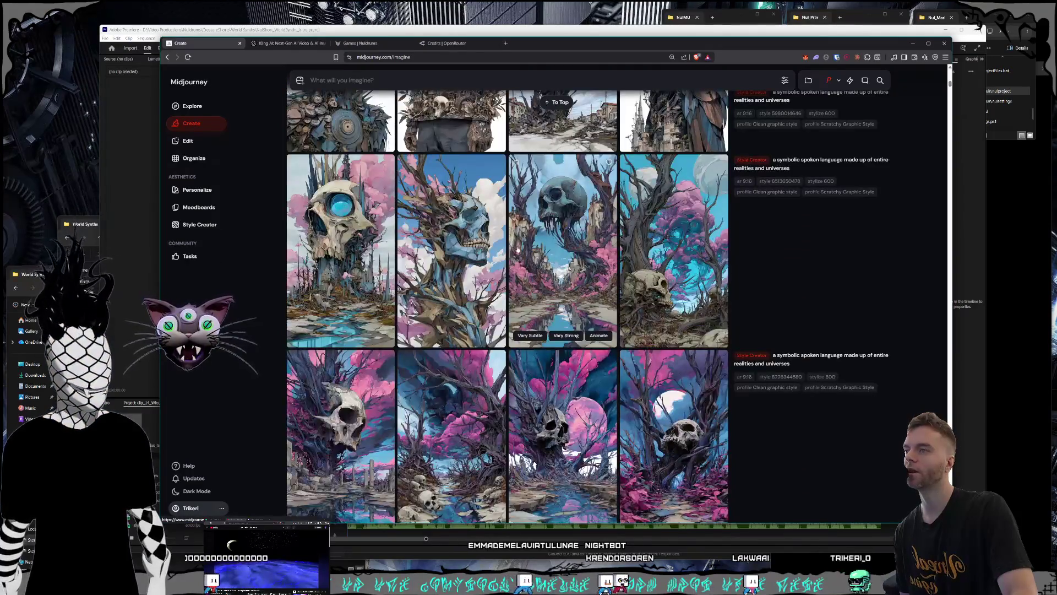
{"action": "scroll", "coordinate": [510, 257], "scroll_direction": "up", "scroll_amount": 3}
{"action": "scroll", "coordinate": [510, 256], "scroll_direction": "down", "scroll_amount": 1}
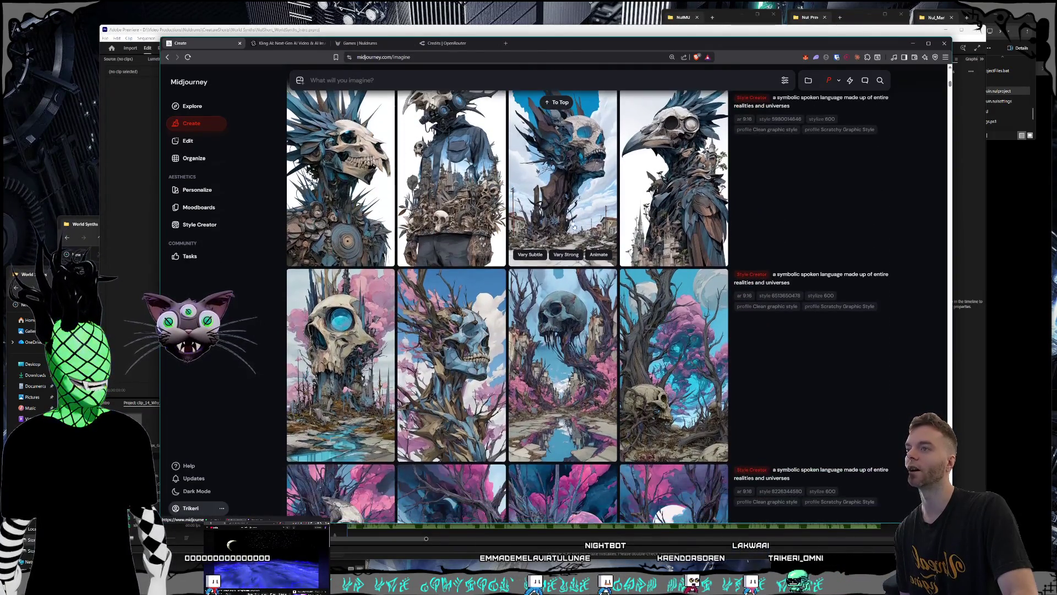
{"action": "left_click", "coordinate": [562, 242]}
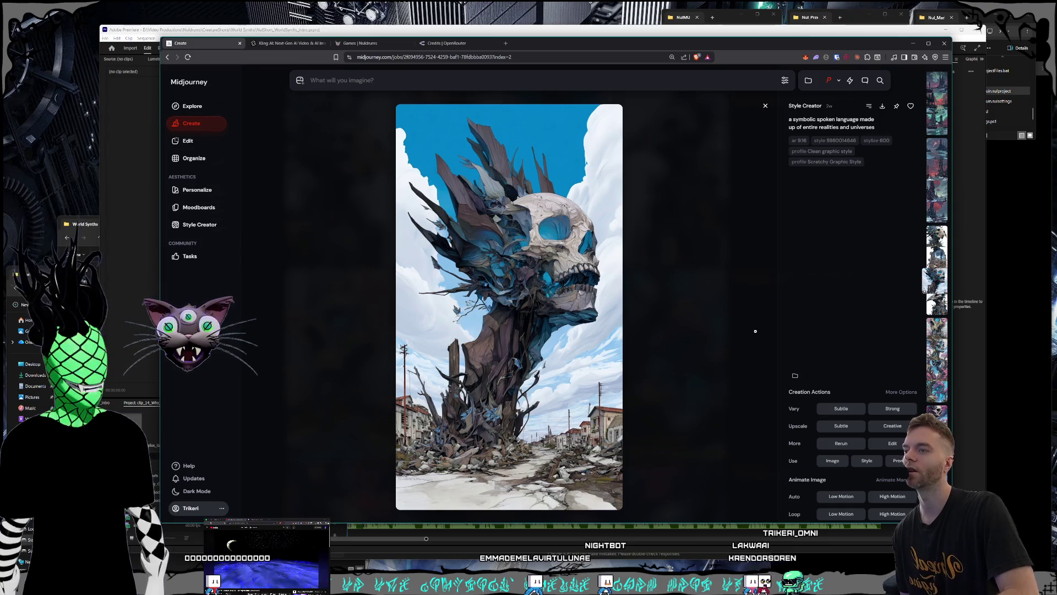
Scroll through several enlarged skull-and-tree variants, then close the viewer back to the Create feed
{"action": "scroll", "coordinate": [755, 331], "scroll_direction": "down", "scroll_amount": 3}
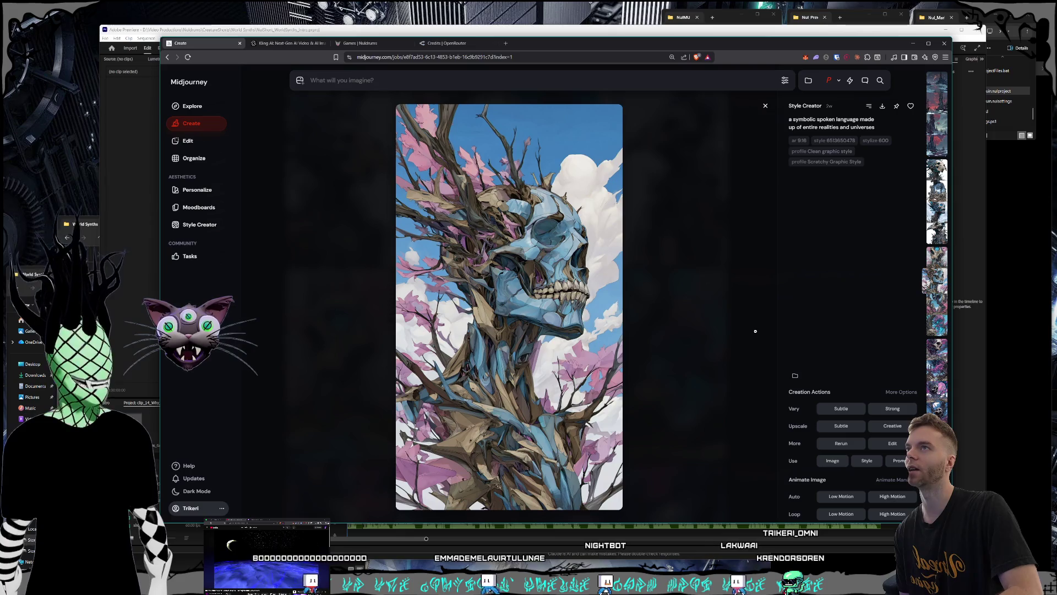
{"action": "scroll", "coordinate": [756, 331], "scroll_direction": "down", "scroll_amount": 1}
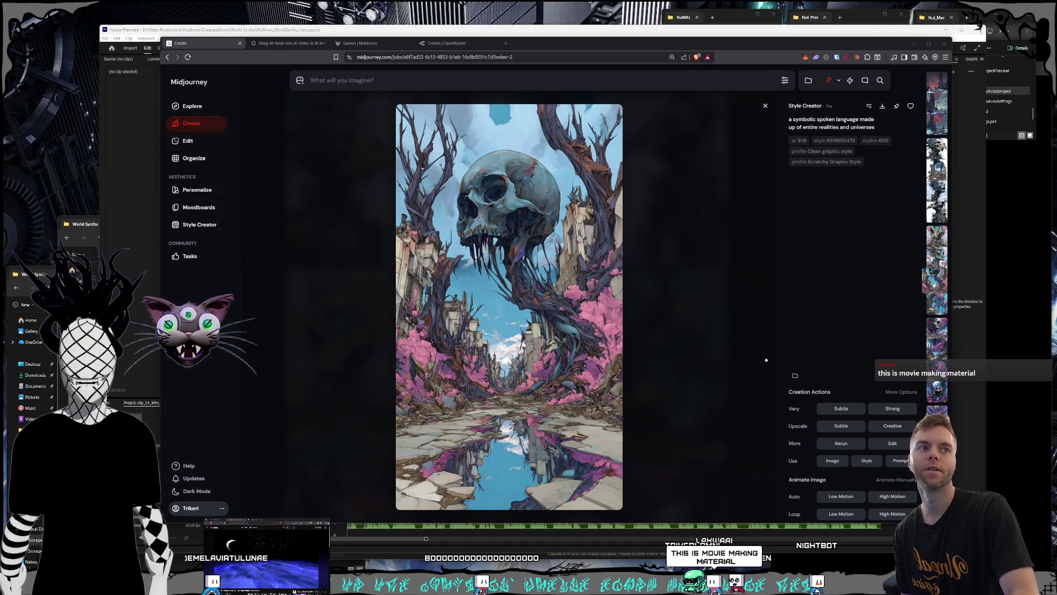
{"action": "left_click_drag", "start_coordinate": [563, 36], "coordinate": [564, 34]}
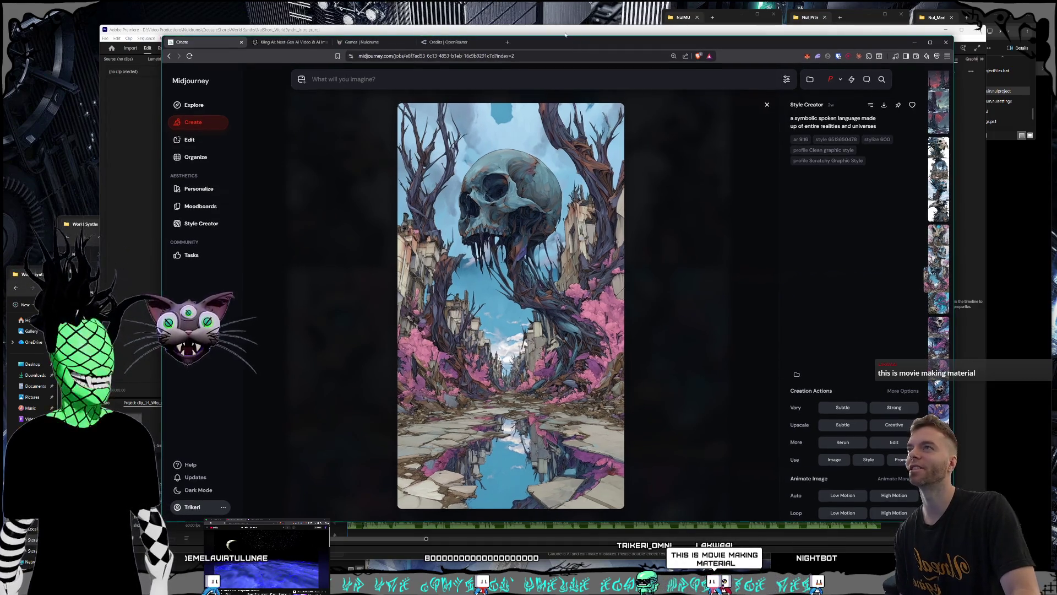
{"action": "scroll", "coordinate": [624, 243], "scroll_direction": "down", "scroll_amount": 1}
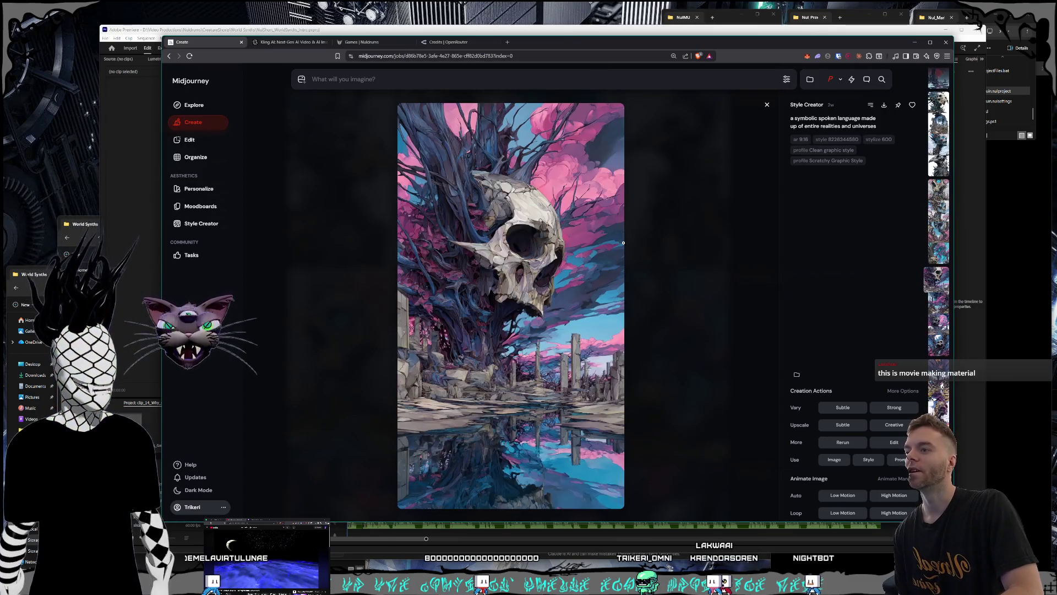
{"action": "scroll", "coordinate": [624, 242], "scroll_direction": "down", "scroll_amount": 3}
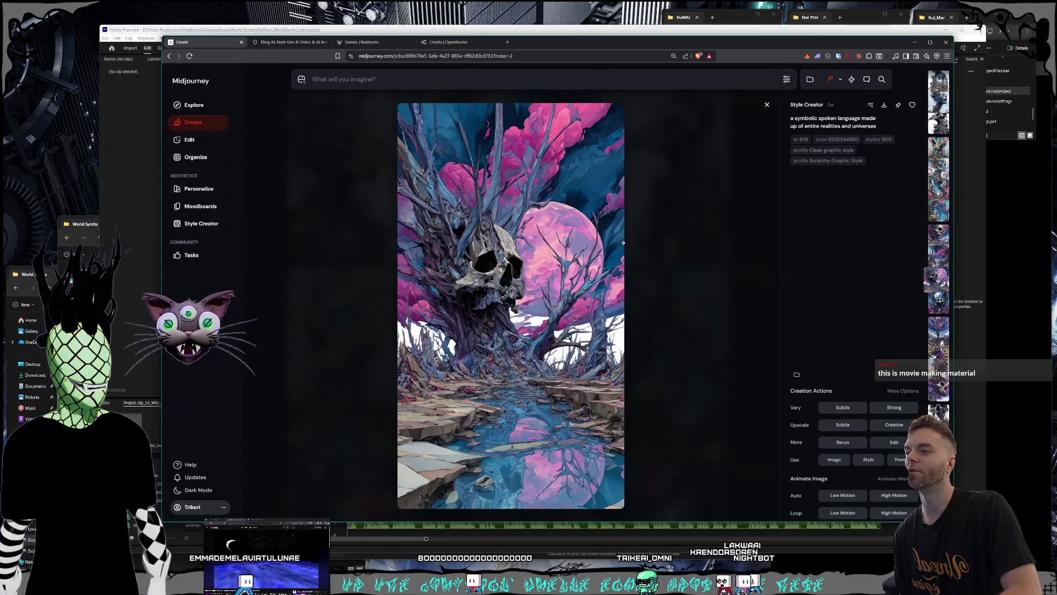
{"action": "scroll", "coordinate": [624, 242], "scroll_direction": "down", "scroll_amount": 1}
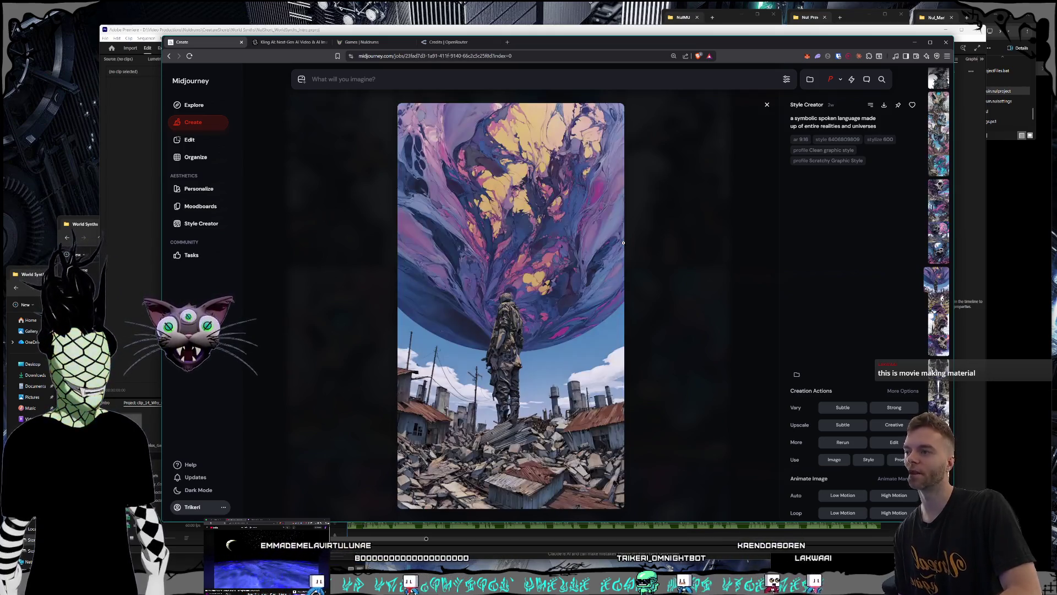
{"action": "scroll", "coordinate": [623, 242], "scroll_direction": "down", "scroll_amount": 1}
{"action": "scroll", "coordinate": [624, 242], "scroll_direction": "down", "scroll_amount": 1}
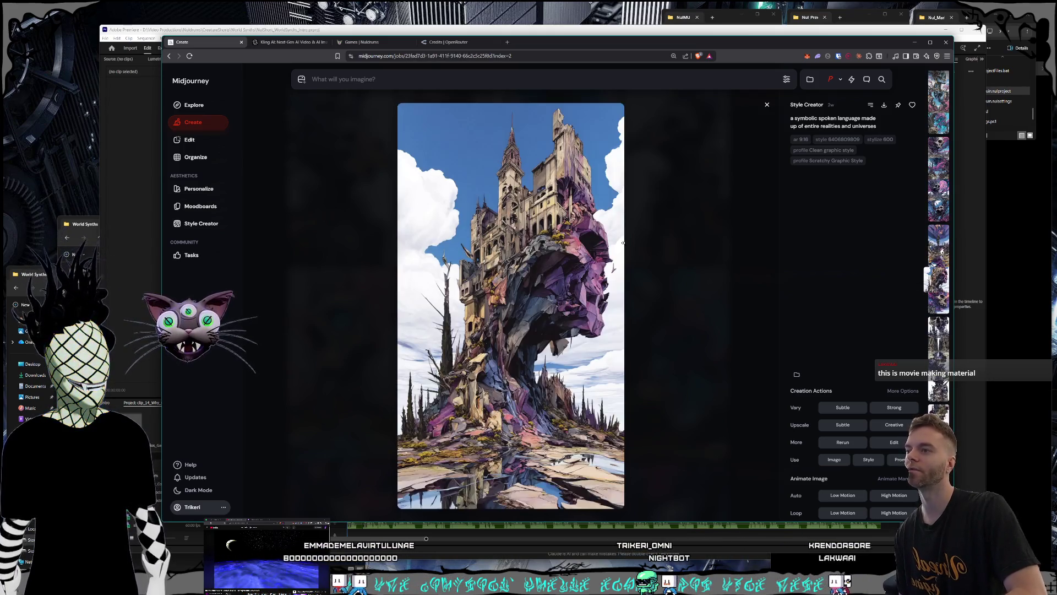
{"action": "scroll", "coordinate": [624, 242], "scroll_direction": "down", "scroll_amount": 1}
{"action": "scroll", "coordinate": [624, 242], "scroll_direction": "down", "scroll_amount": 1}
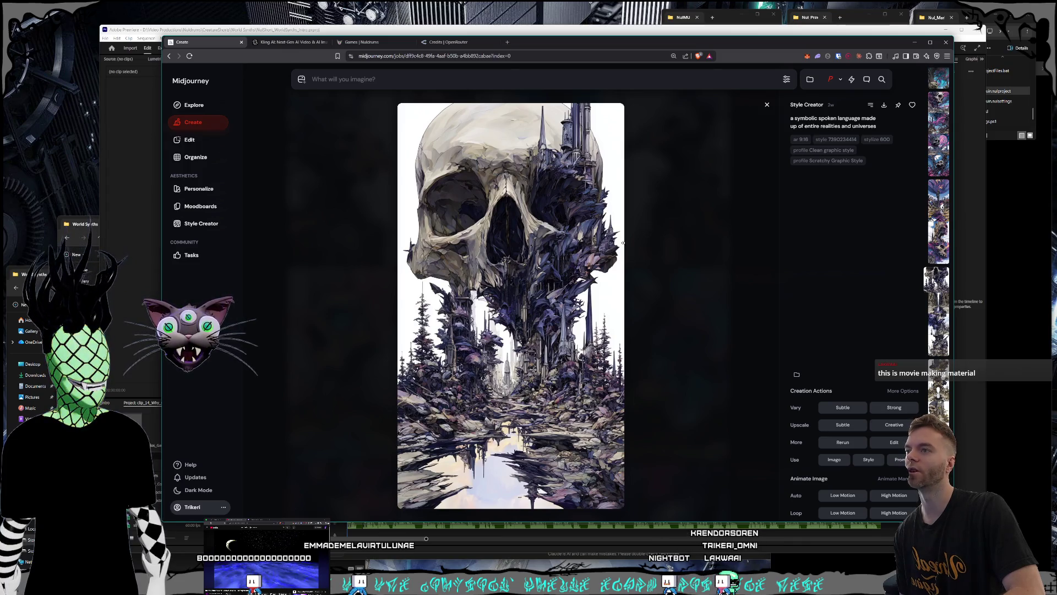
{"action": "scroll", "coordinate": [623, 242], "scroll_direction": "down", "scroll_amount": 1}
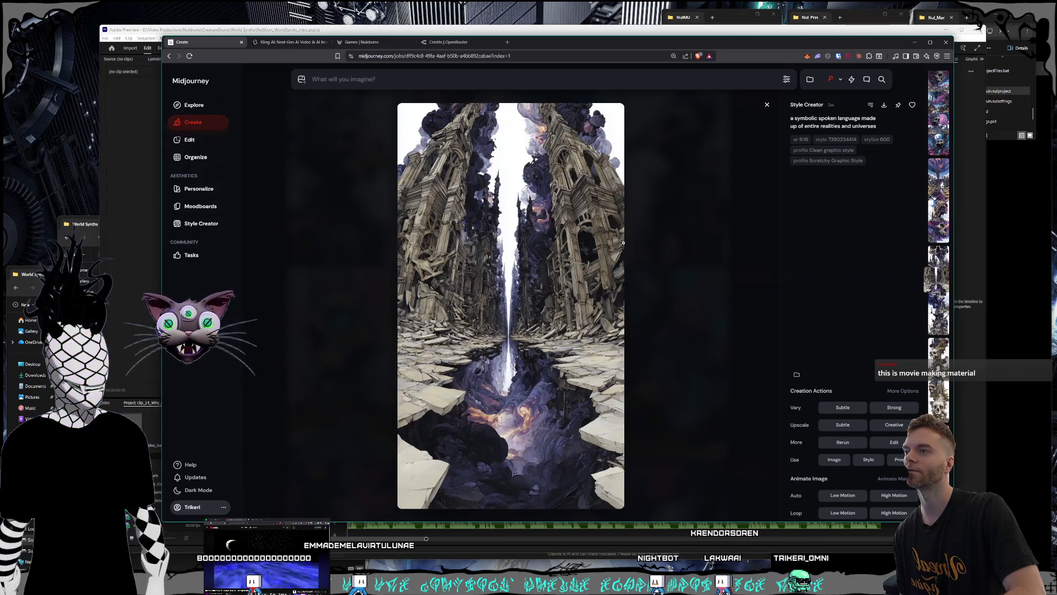
{"action": "scroll", "coordinate": [624, 243], "scroll_direction": "down", "scroll_amount": 1}
{"action": "scroll", "coordinate": [624, 242], "scroll_direction": "down", "scroll_amount": 4}
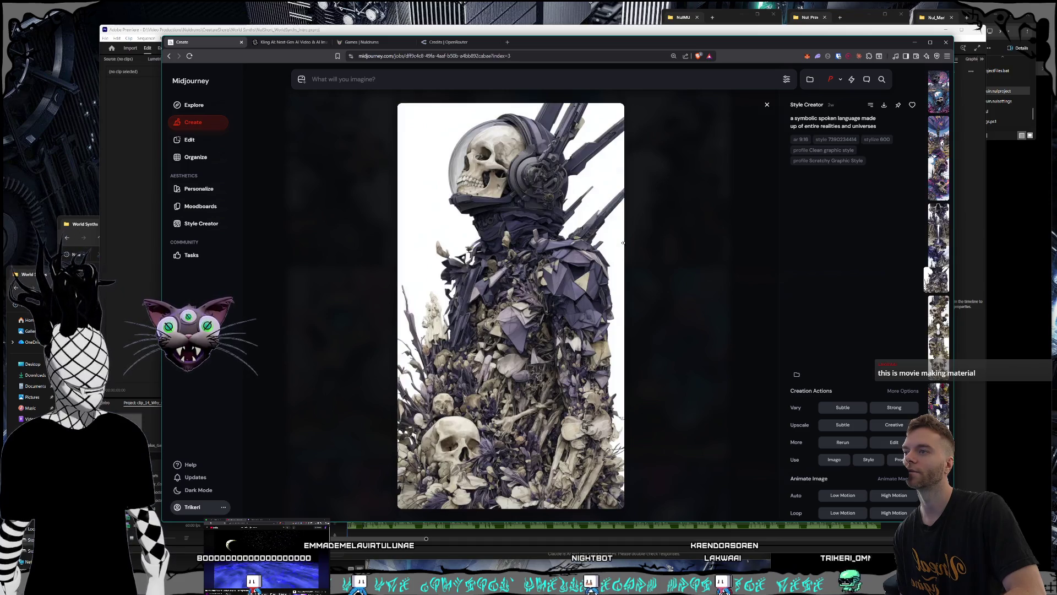
{"action": "scroll", "coordinate": [623, 242], "scroll_direction": "down", "scroll_amount": 2}
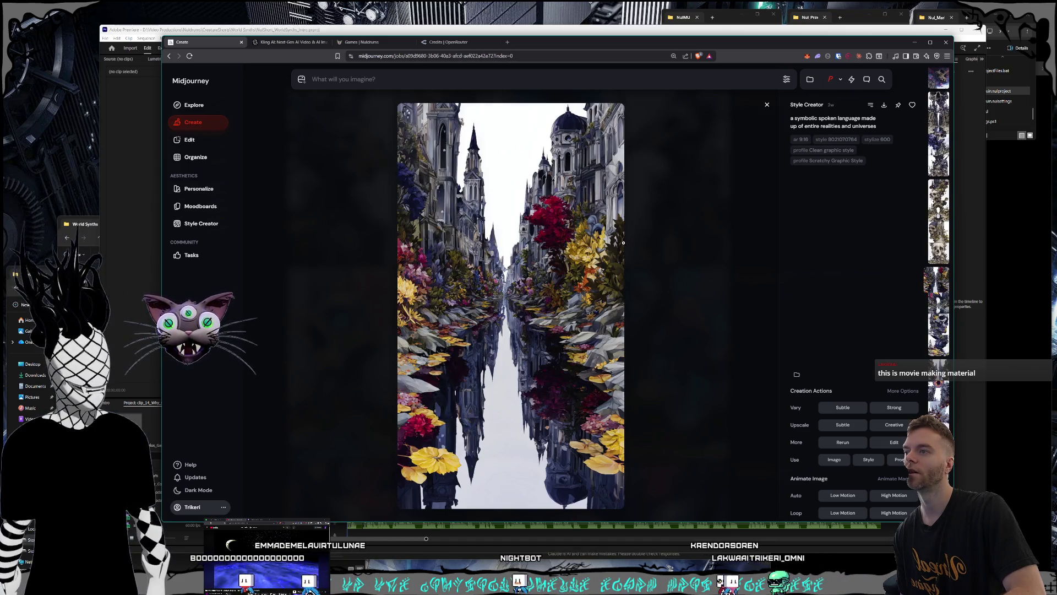
{"action": "scroll", "coordinate": [624, 242], "scroll_direction": "down", "scroll_amount": 1}
{"action": "scroll", "coordinate": [623, 242], "scroll_direction": "down", "scroll_amount": 1}
{"action": "scroll", "coordinate": [624, 243], "scroll_direction": "down", "scroll_amount": 1}
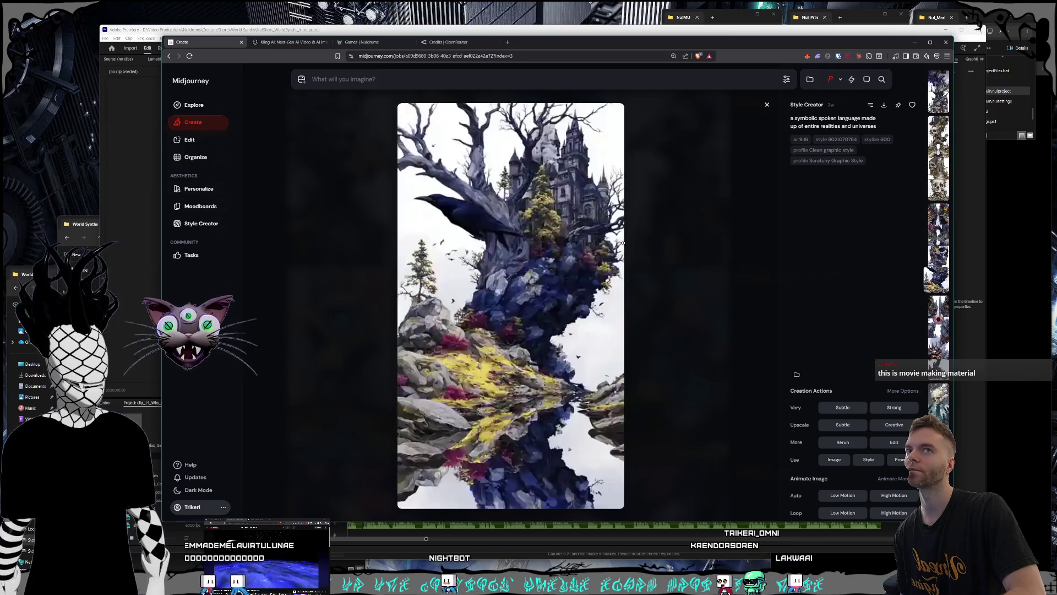
{"action": "scroll", "coordinate": [623, 242], "scroll_direction": "down", "scroll_amount": 1}
{"action": "scroll", "coordinate": [623, 243], "scroll_direction": "down", "scroll_amount": 5}
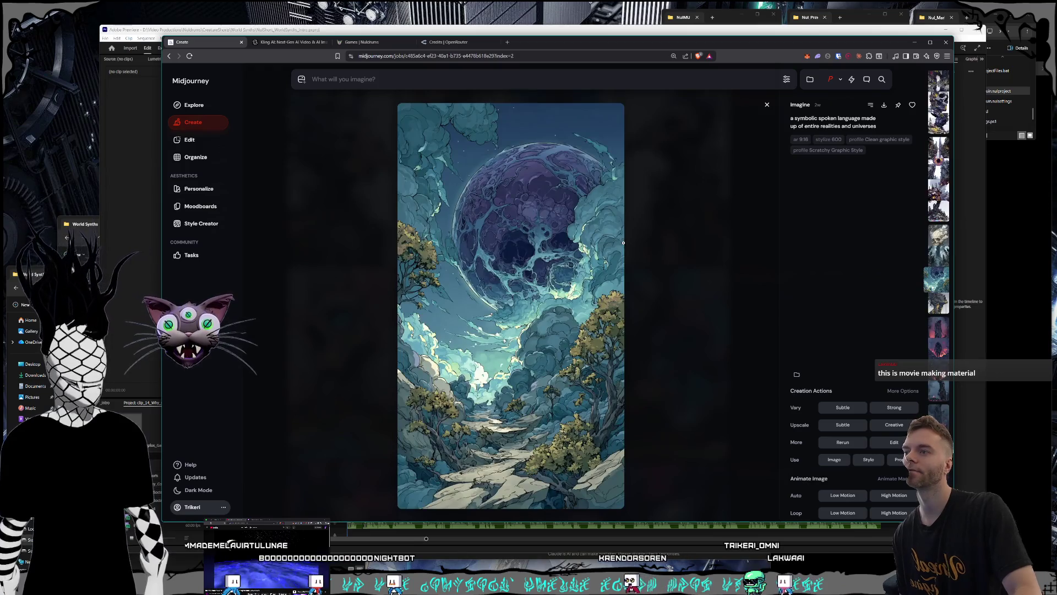
{"action": "left_click", "coordinate": [768, 105]}
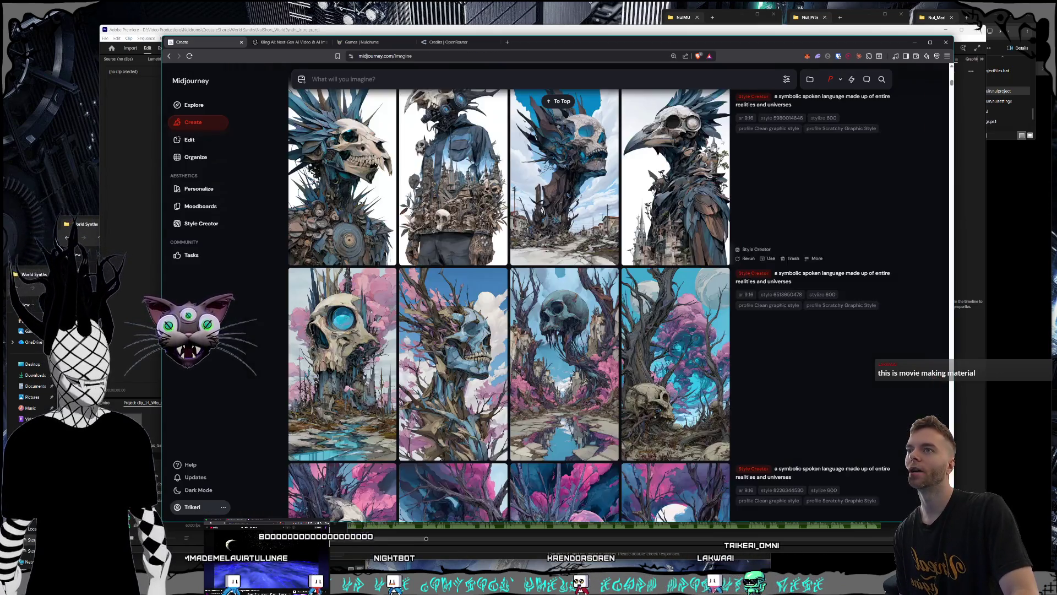
Open the pink-sphere portal image full size, then switch to the Kling AI generations tab
{"action": "scroll", "coordinate": [684, 323], "scroll_direction": "down", "scroll_amount": 20}
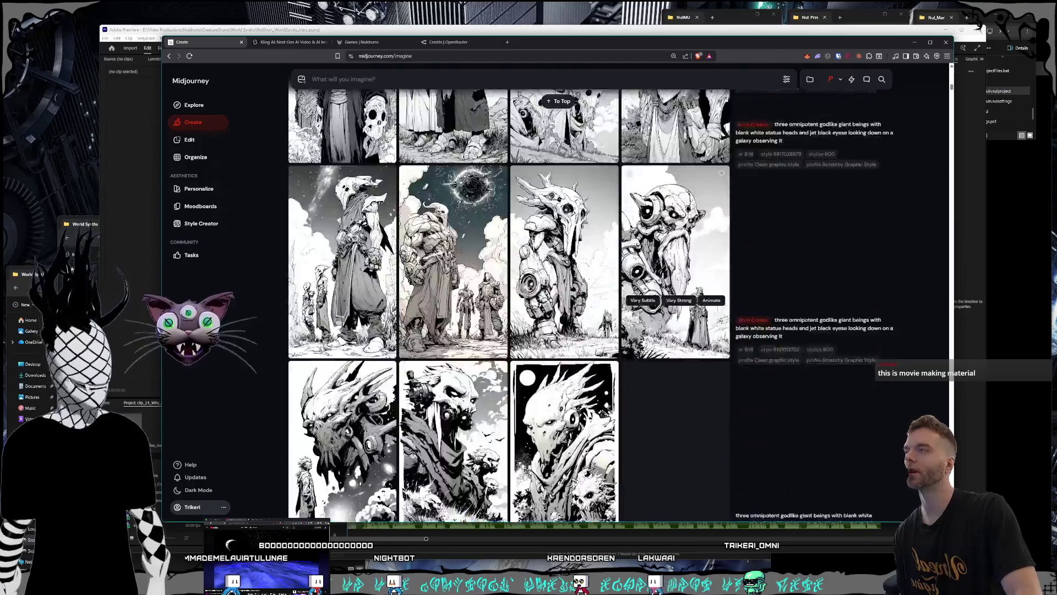
{"action": "scroll", "coordinate": [653, 364], "scroll_direction": "down", "scroll_amount": 20}
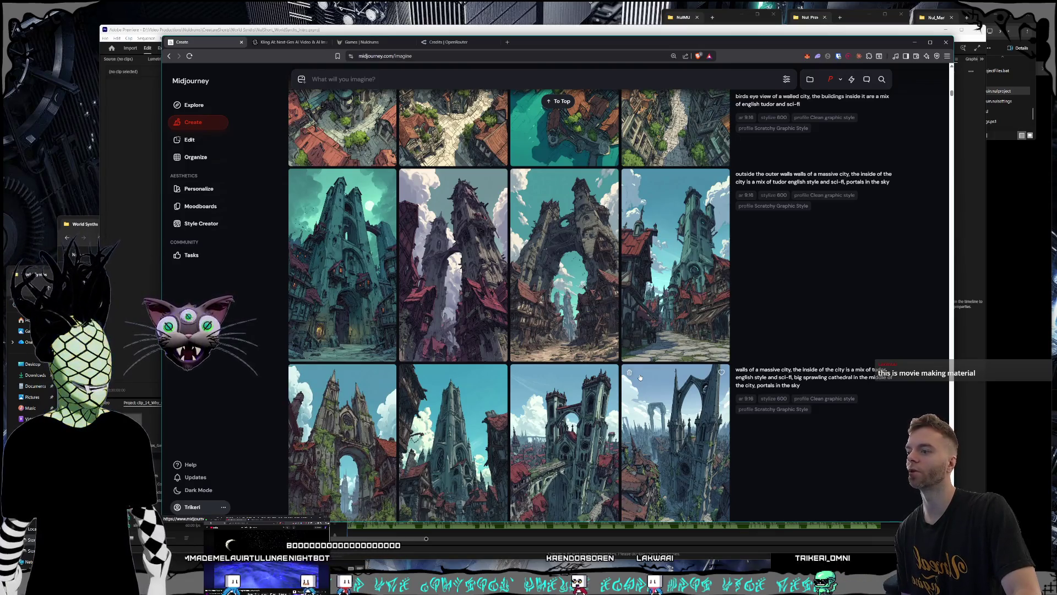
{"action": "scroll", "coordinate": [640, 379], "scroll_direction": "up", "scroll_amount": 3}
{"action": "scroll", "coordinate": [641, 380], "scroll_direction": "up", "scroll_amount": 15}
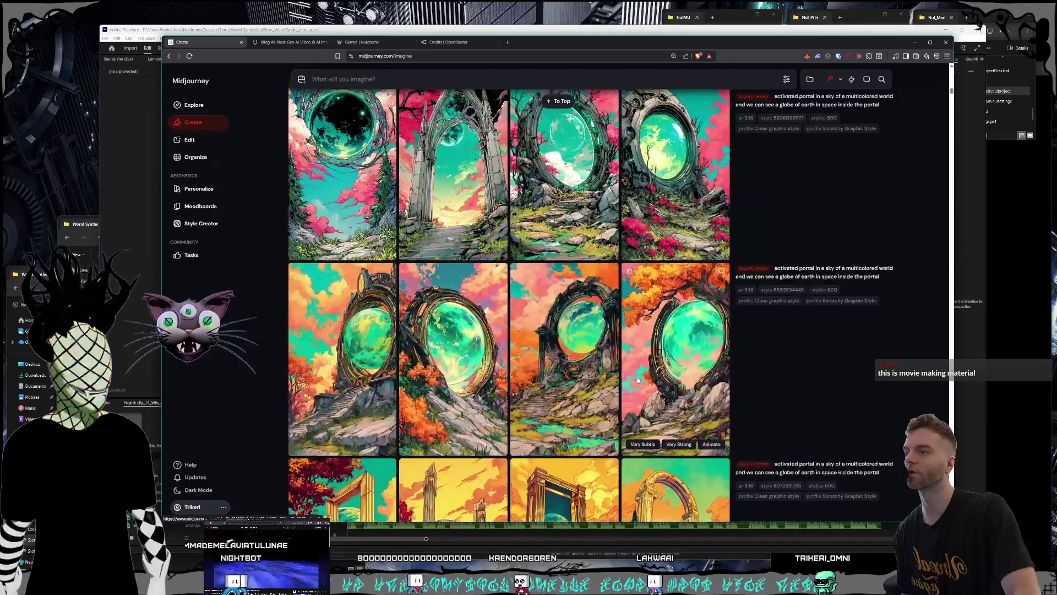
{"action": "scroll", "coordinate": [635, 379], "scroll_direction": "up", "scroll_amount": 10}
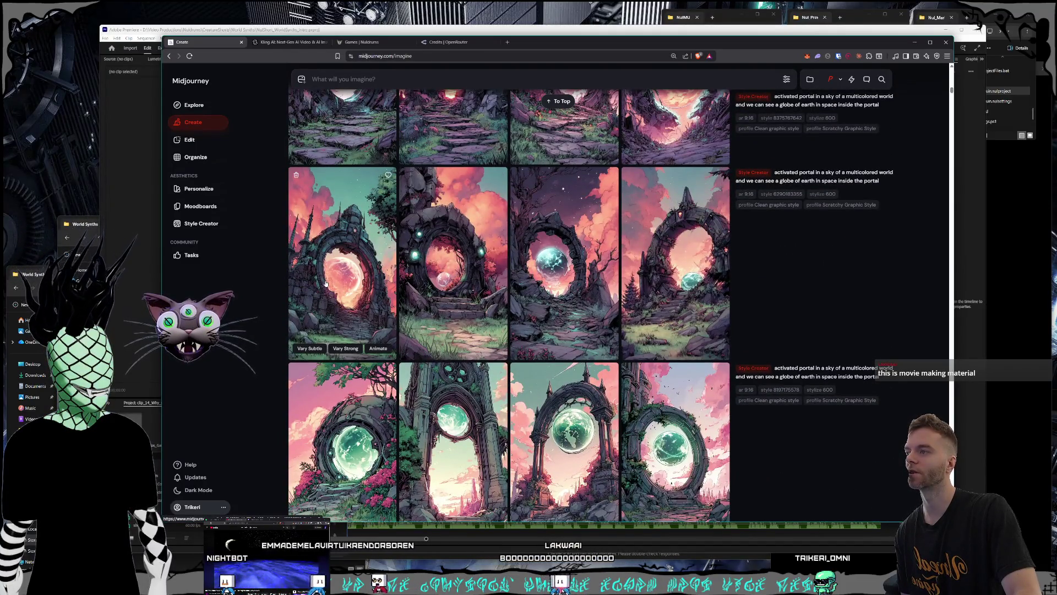
{"action": "left_click", "coordinate": [363, 308]}
{"action": "left_click", "coordinate": [289, 42]}
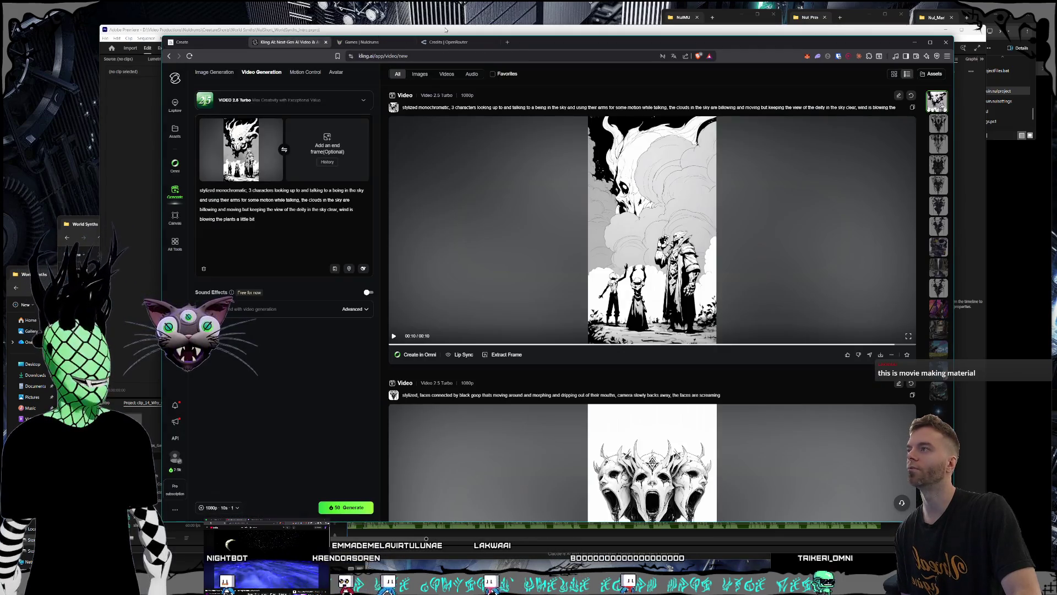
Bring the Premiere Pro intro project forward and move the playhead to about 4 seconds
{"action": "left_click", "coordinate": [445, 29]}
{"action": "left_click", "coordinate": [380, 417]}
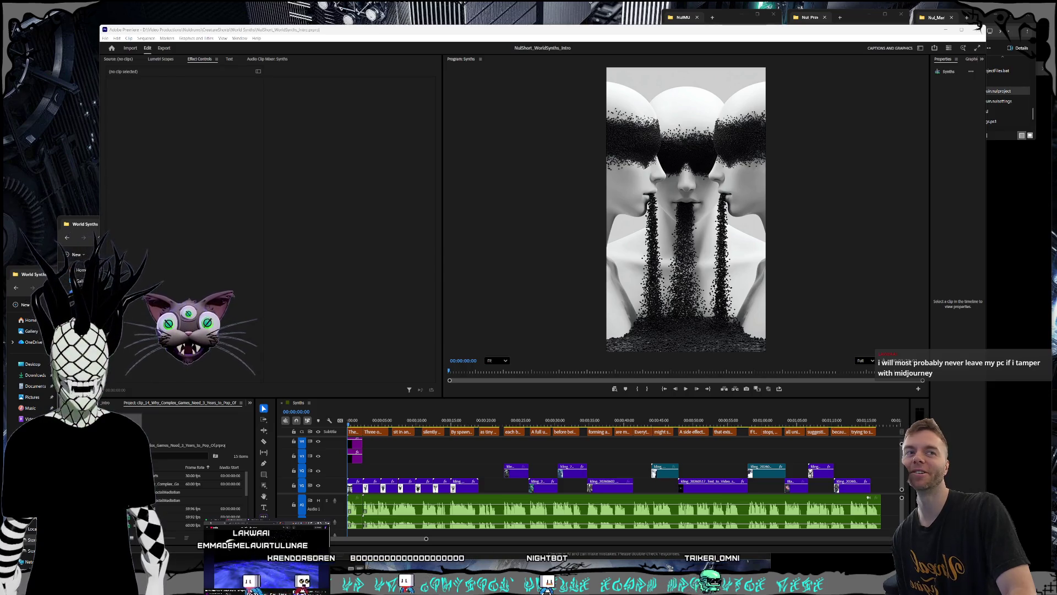
Shift the Premiere window slightly, enlarge it up and leftward, then start the intro preview
{"action": "left_click", "coordinate": [978, 25]}
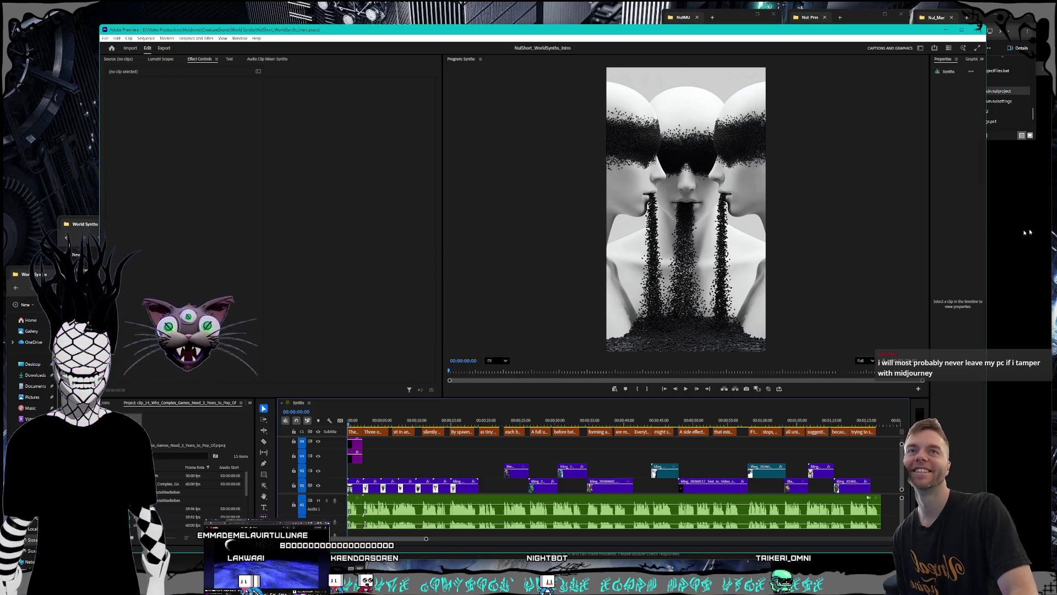
{"action": "left_click_drag", "start_coordinate": [401, 29], "coordinate": [405, 32]}
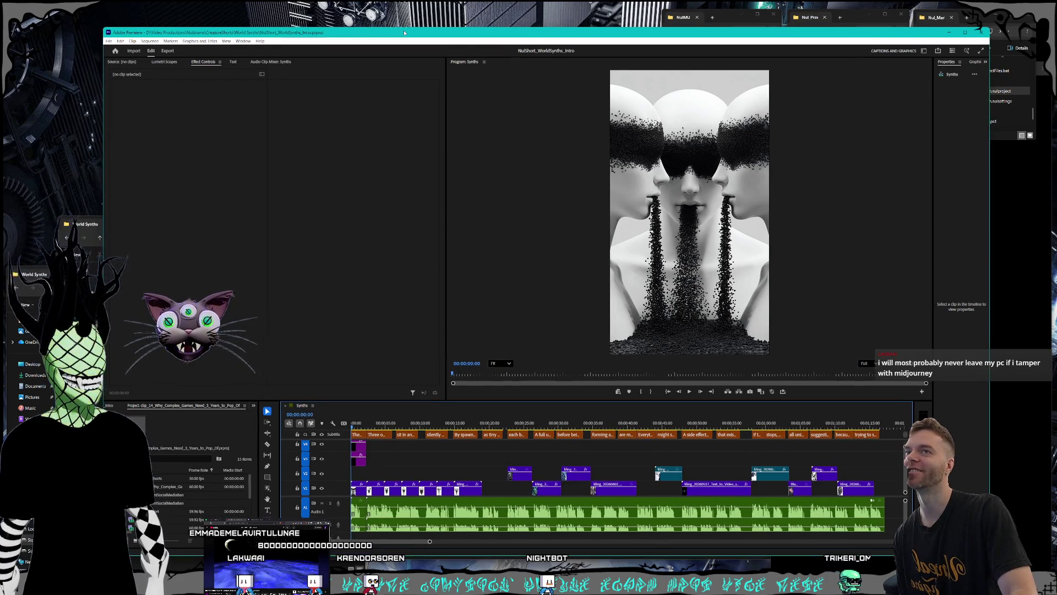
{"action": "mouse_move", "coordinate": [103, 27]}
{"action": "left_mouse_down"}
{"action": "mouse_move", "coordinate": [76, 11]}
{"action": "mouse_move", "coordinate": [94, 25]}
{"action": "left_mouse_up"}
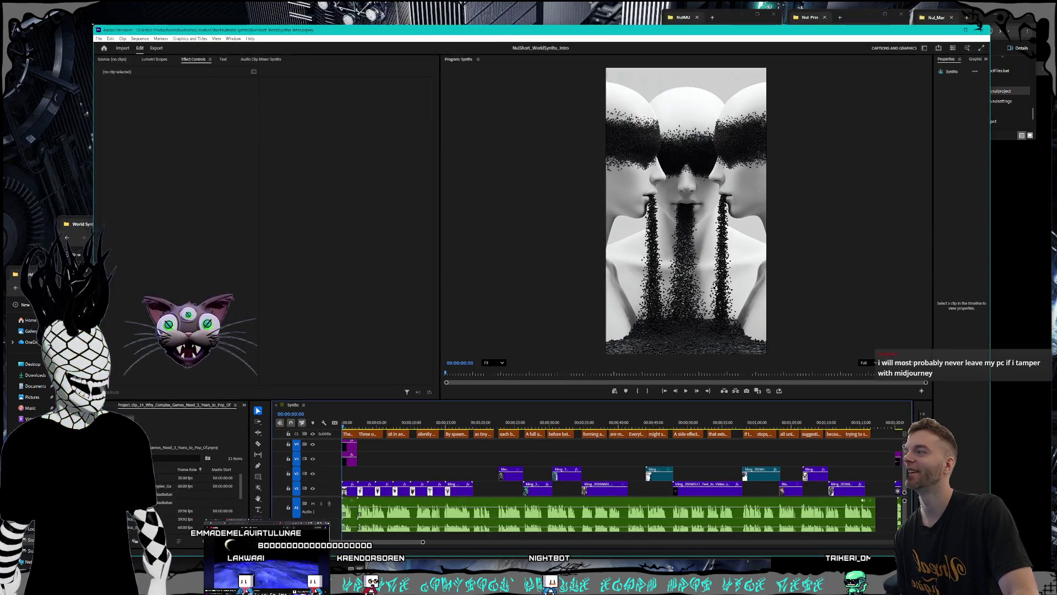
{"action": "left_click", "coordinate": [55, 81]}
{"action": "left_click_drag", "start_coordinate": [139, 4], "coordinate": [142, 11]}
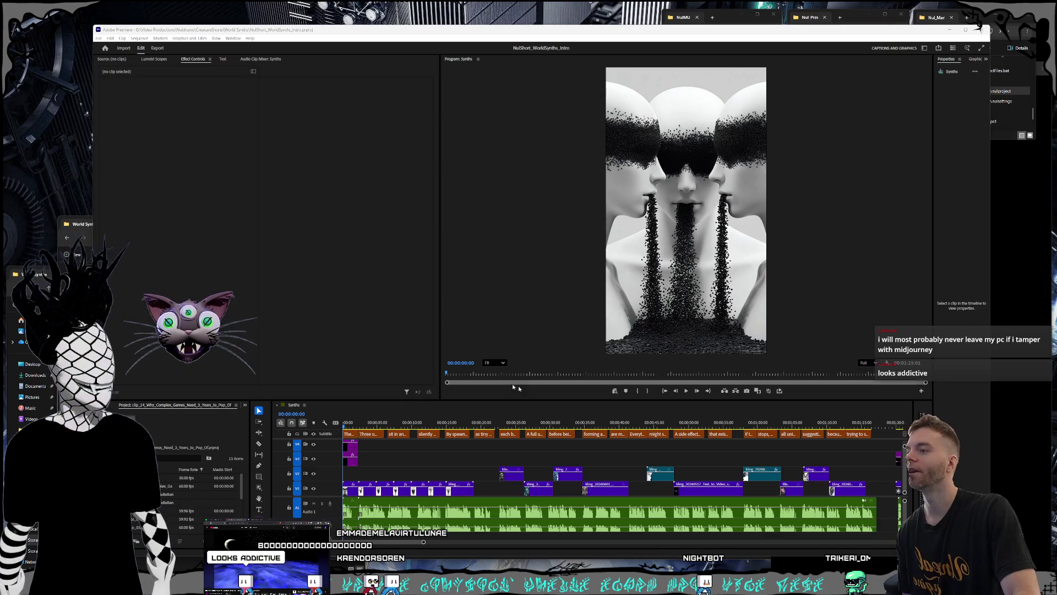
{"action": "left_click", "coordinate": [690, 394]}
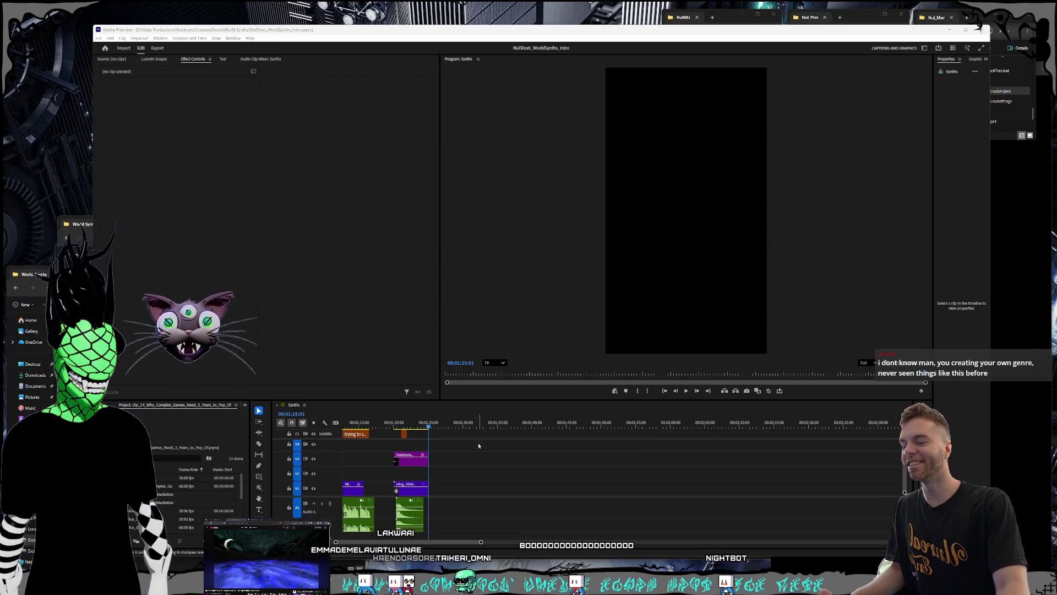
Fit the whole sequence in the timeline, then choose File > Open Project
{"action": "left_click", "coordinate": [363, 532]}
{"action": "key", "text": "backslash"}
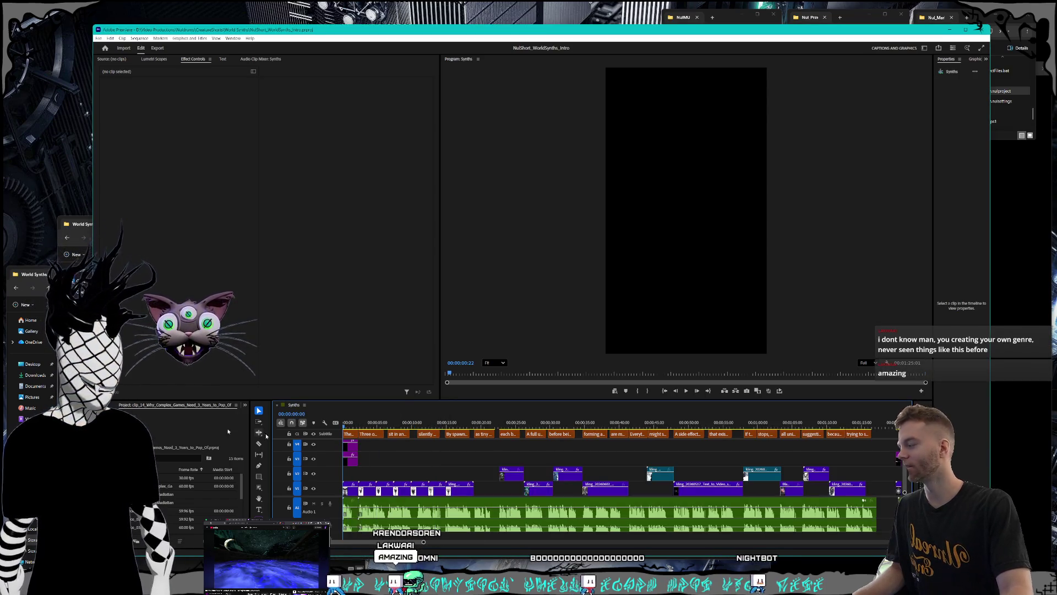
{"action": "left_click", "coordinate": [266, 558]}
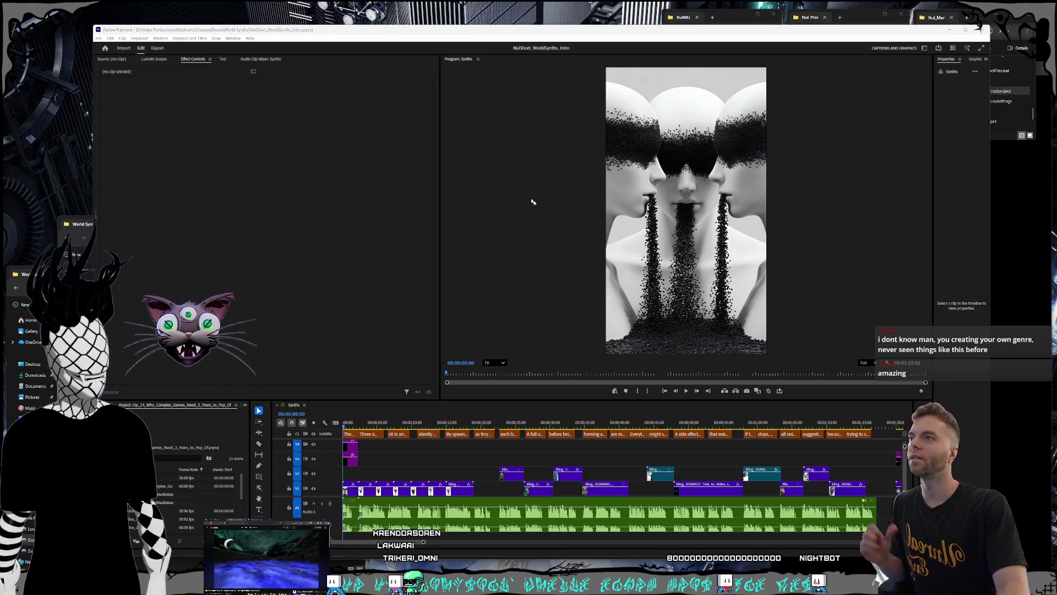
{"action": "left_click", "coordinate": [97, 38]}
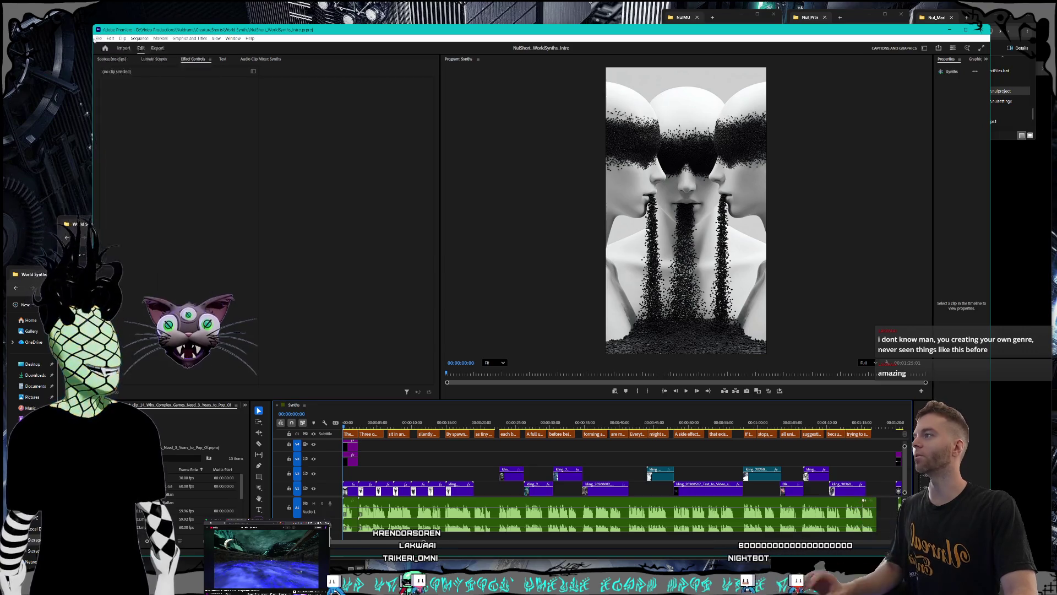
{"action": "left_click", "coordinate": [116, 53]}
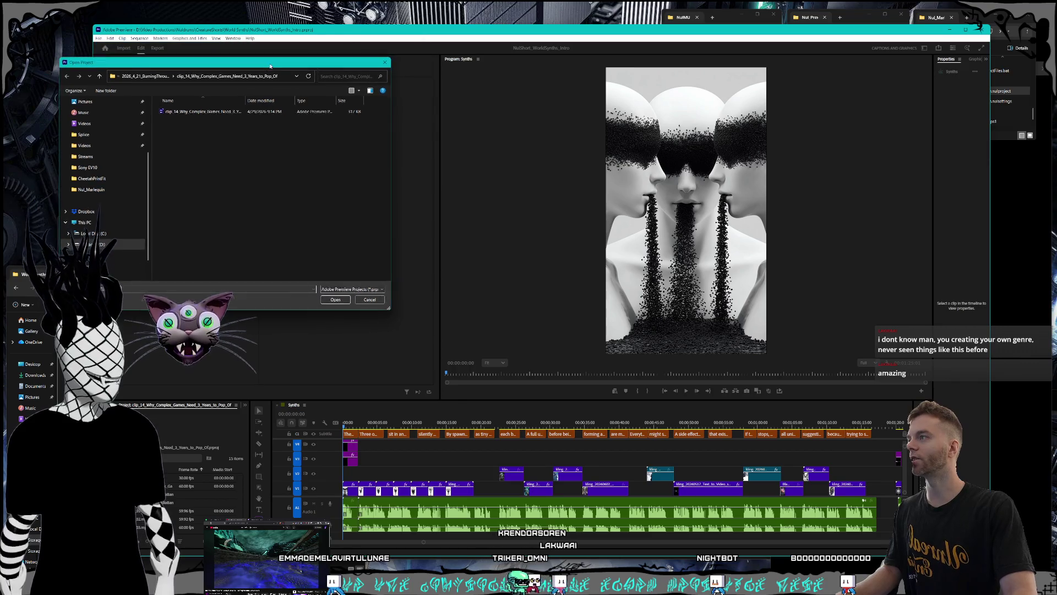
Navigate up from the clip_14 folder through Streams to D:\Videos
{"action": "left_click", "coordinate": [157, 77]}
{"action": "left_click", "coordinate": [157, 79]}
{"action": "left_click", "coordinate": [167, 77]}
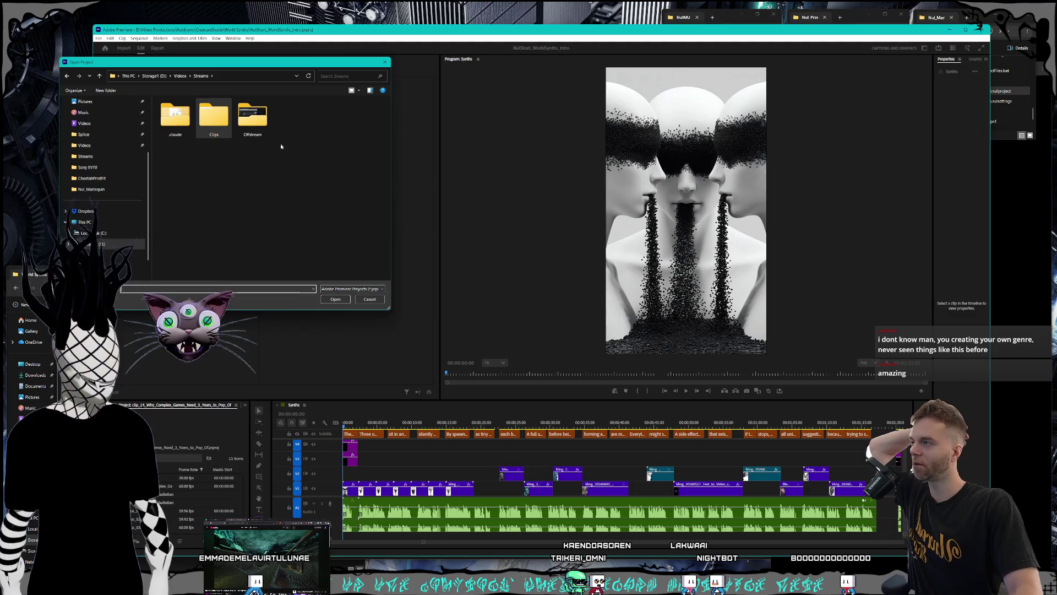
{"action": "key", "text": "alt+Up"}
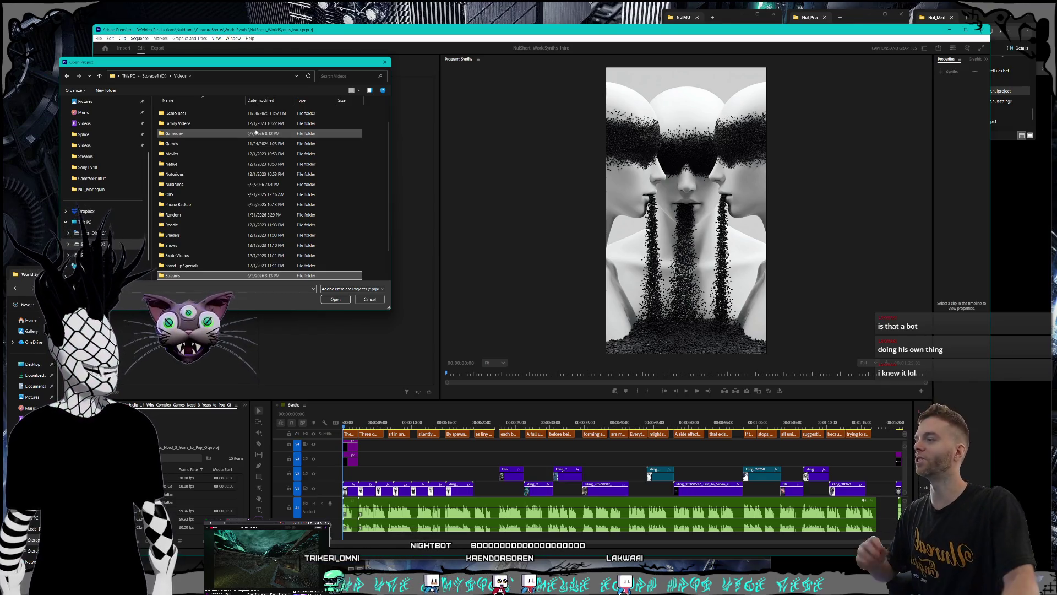
Centre the Open Project dialog and browse into Nuldrums > Shorts > Creatures > Land Intro
{"action": "left_click_drag", "start_coordinate": [259, 68], "coordinate": [491, 90]}
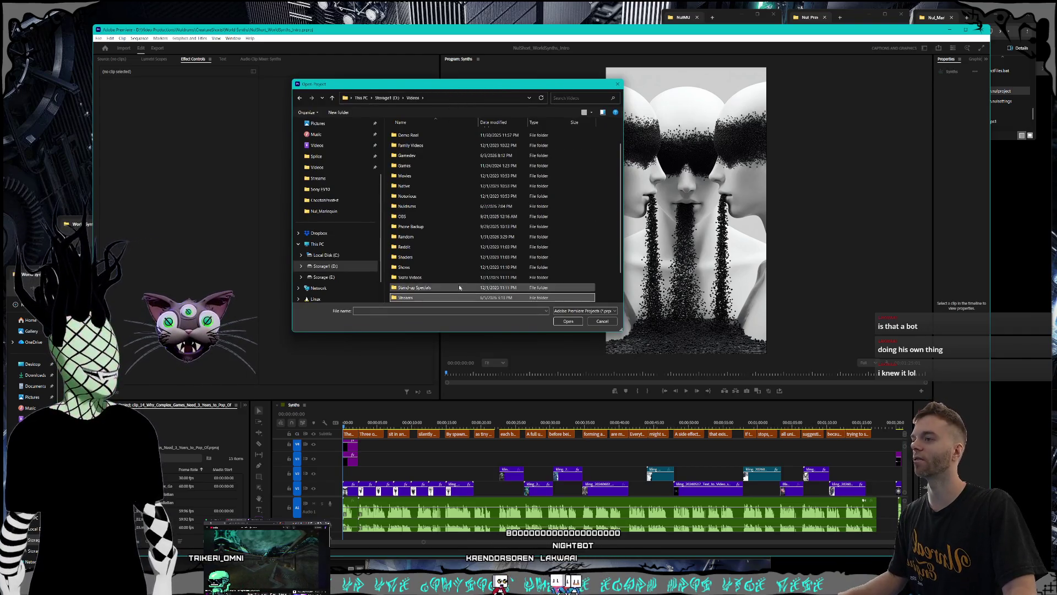
{"action": "scroll", "coordinate": [445, 230], "scroll_direction": "down", "scroll_amount": 1}
{"action": "double_click", "coordinate": [407, 176]}
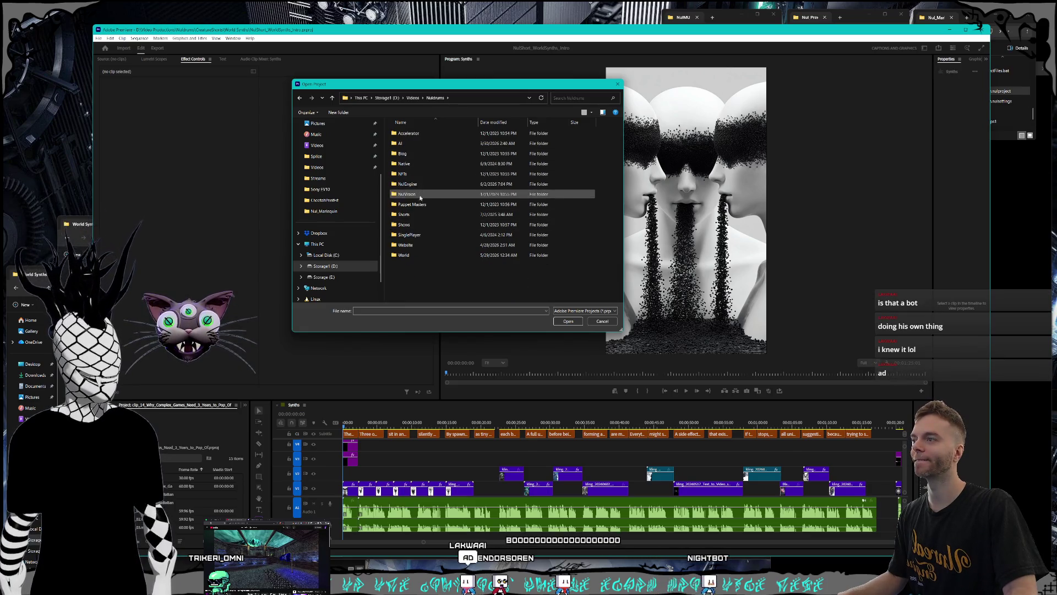
{"action": "double_click", "coordinate": [417, 217]}
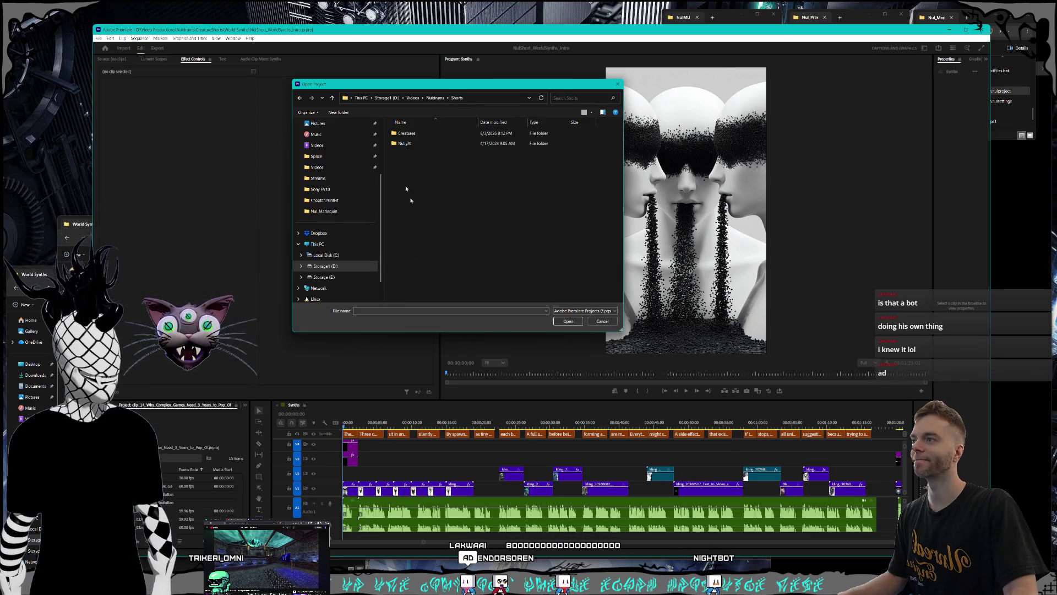
{"action": "double_click", "coordinate": [412, 135]}
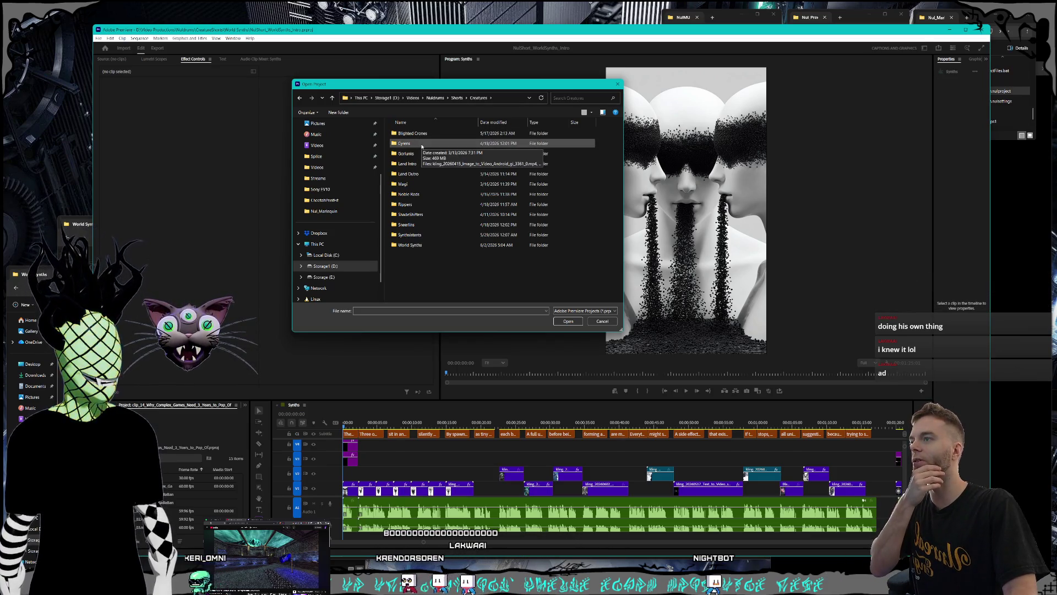
{"action": "double_click", "coordinate": [421, 164]}
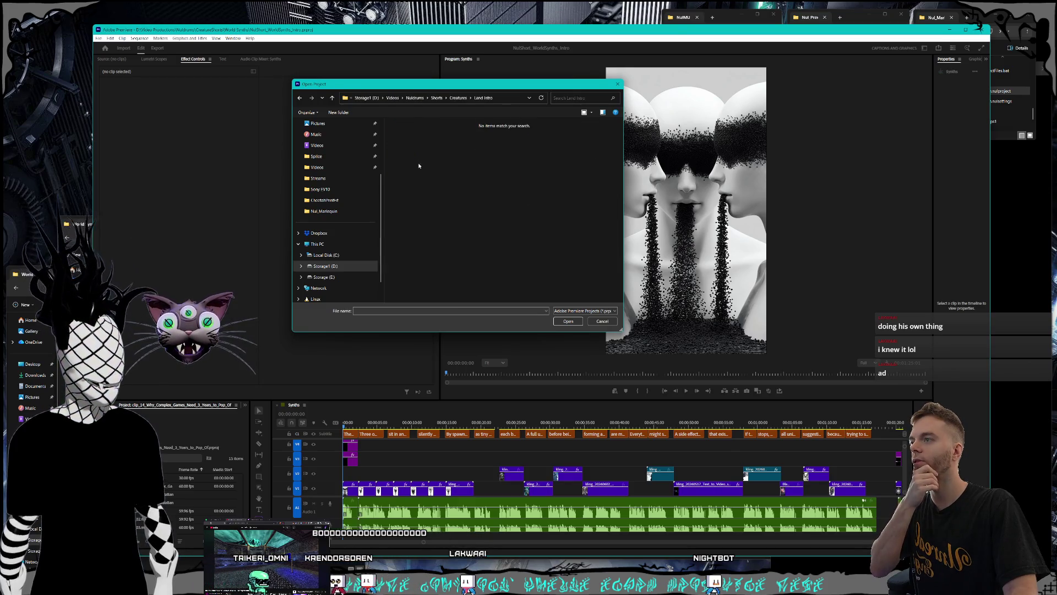
From Storage1 (D:), open Video Productions > Nuldrums > CreatureShorts > Intro and the LandOfNuldrums project
{"action": "left_click", "coordinate": [367, 98]}
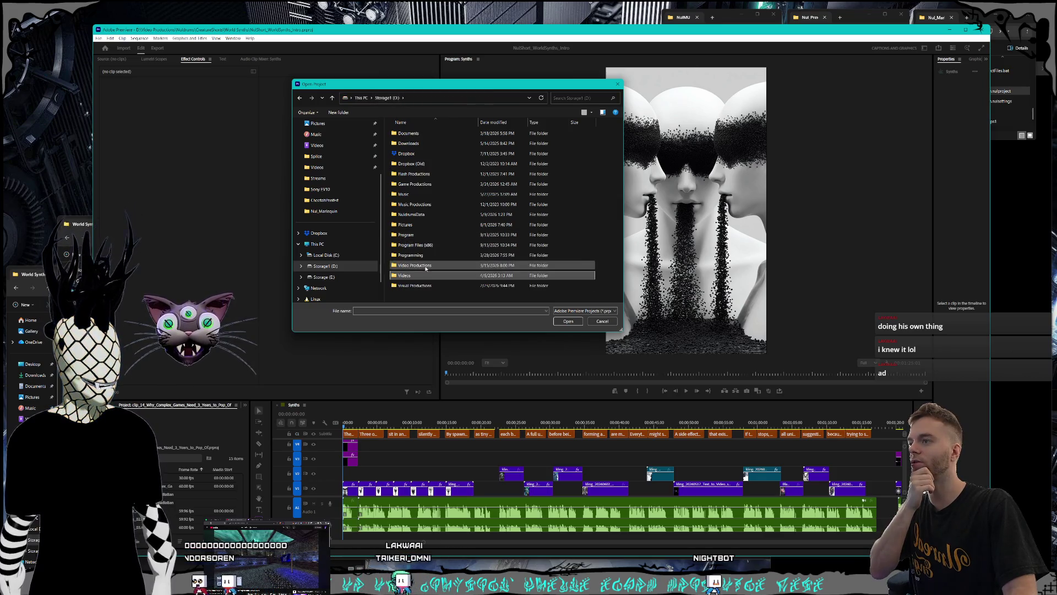
{"action": "double_click", "coordinate": [414, 265]}
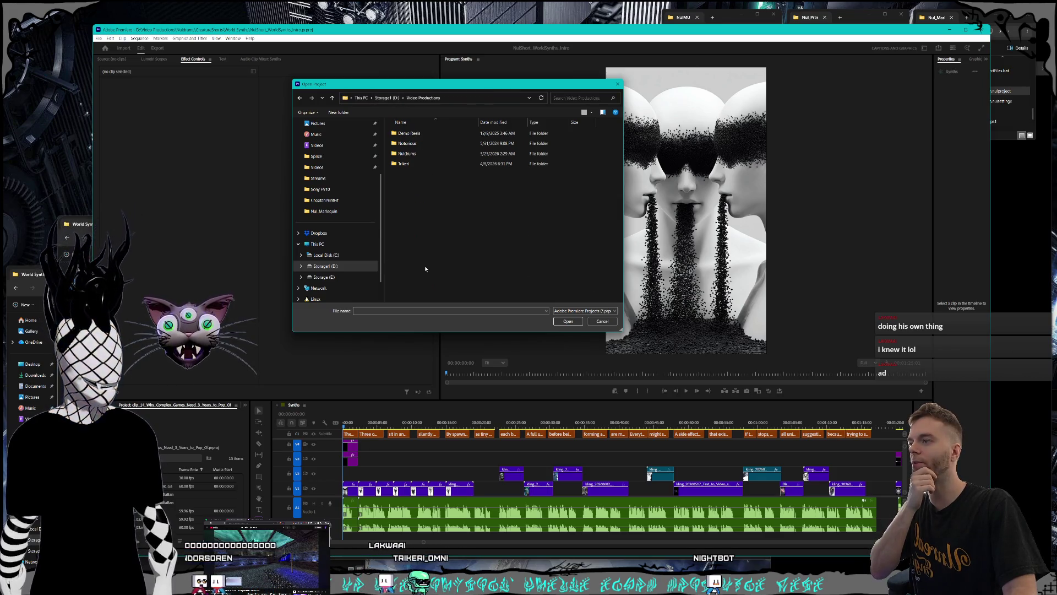
{"action": "double_click", "coordinate": [408, 153]}
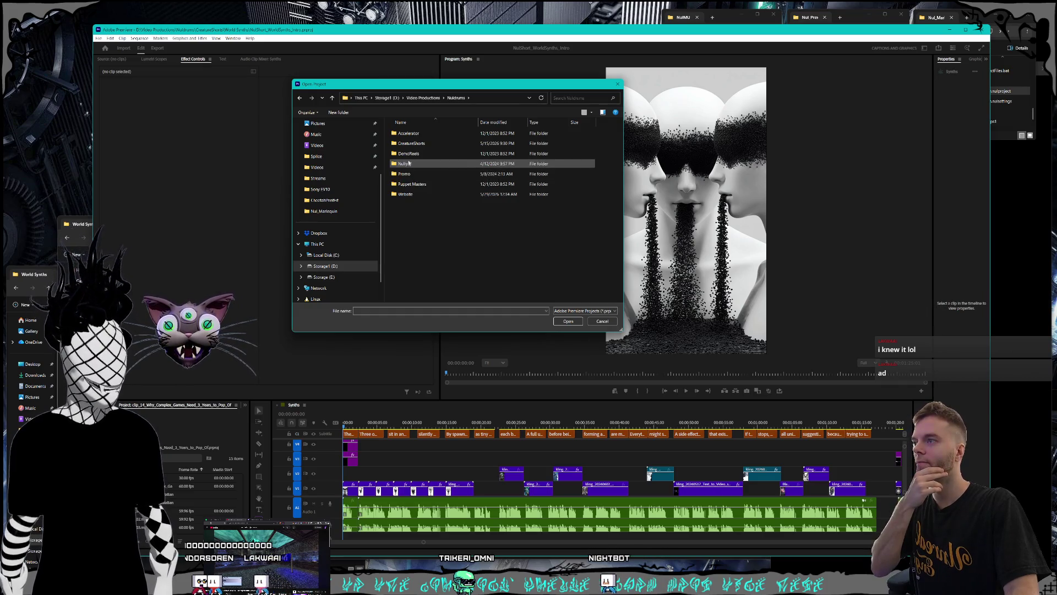
{"action": "double_click", "coordinate": [411, 143]}
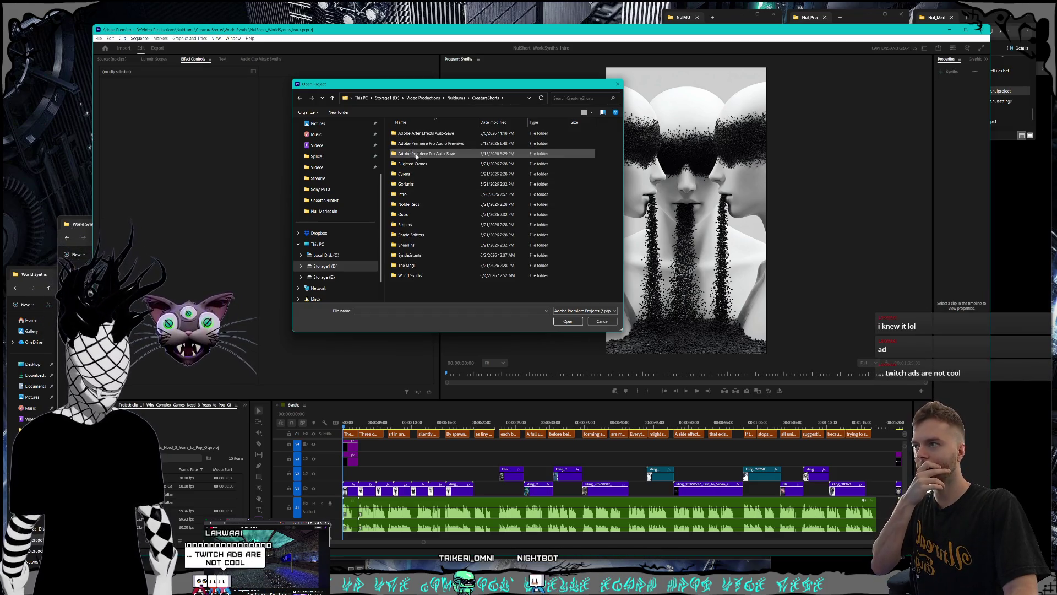
{"action": "left_click", "coordinate": [422, 165]}
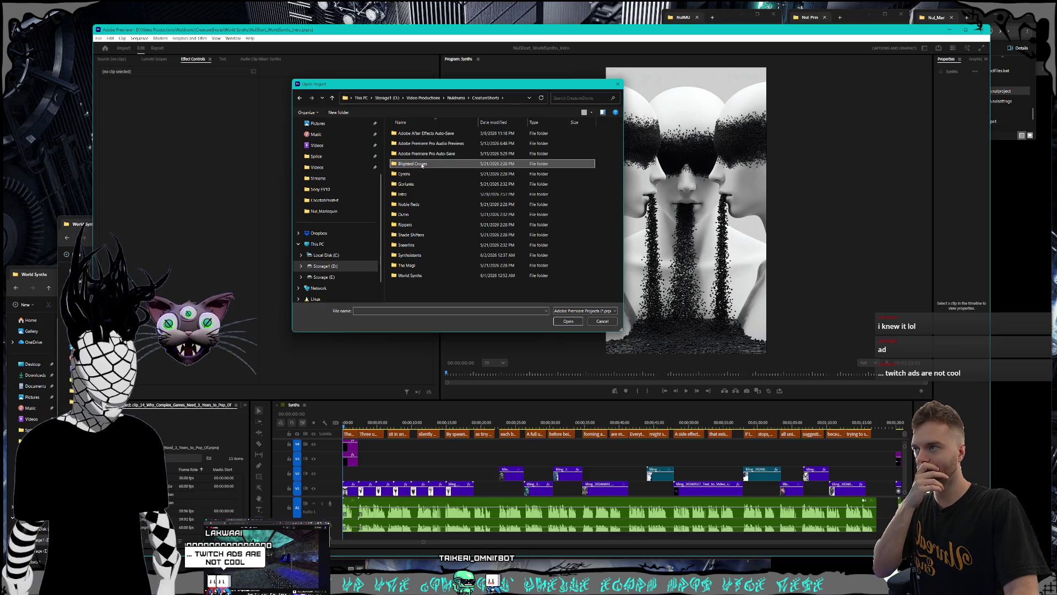
{"action": "double_click", "coordinate": [409, 195]}
{"action": "double_click", "coordinate": [416, 146]}
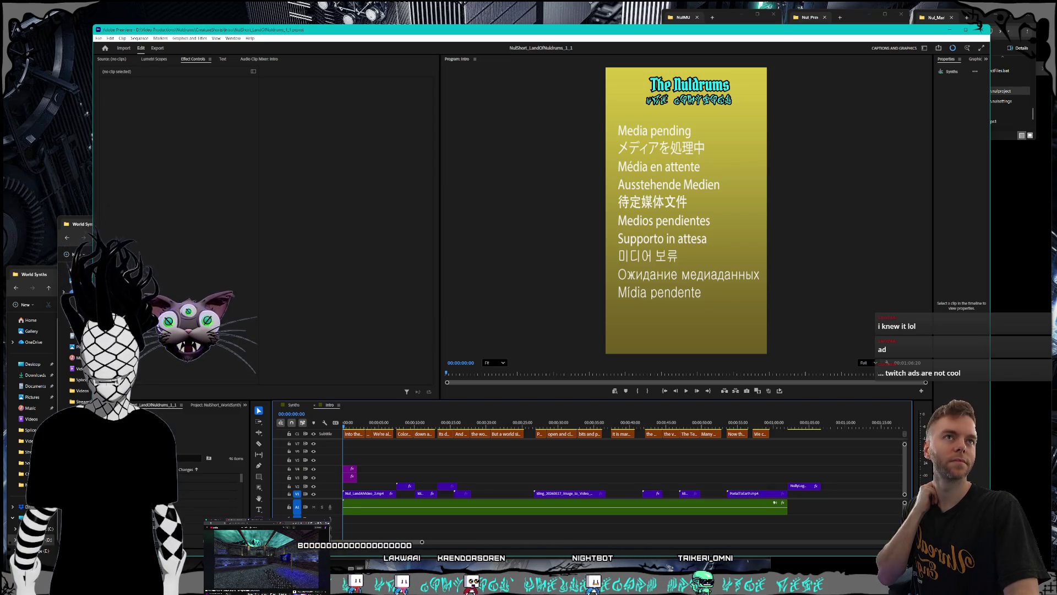
Place the Obsidian Scripts notes beside the preview and bring Premiere back in front
{"action": "mouse_move", "coordinate": [1056, 165]}
{"action": "left_mouse_down"}
{"action": "mouse_move", "coordinate": [912, 157]}
{"action": "mouse_move", "coordinate": [805, 171]}
{"action": "left_mouse_up"}
{"action": "left_click", "coordinate": [451, 30]}
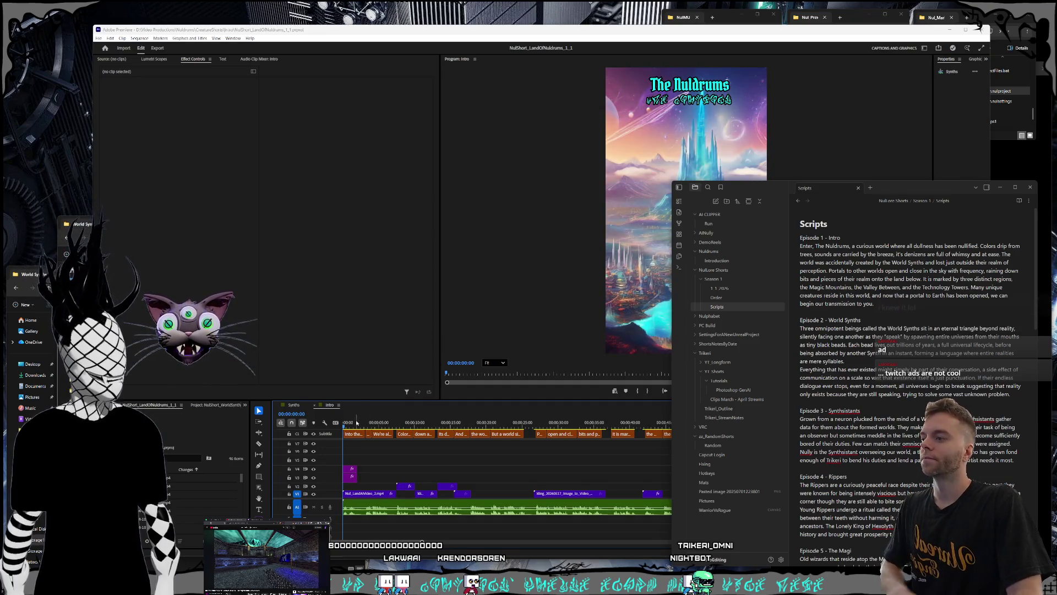
{"action": "left_click", "coordinate": [328, 406]}
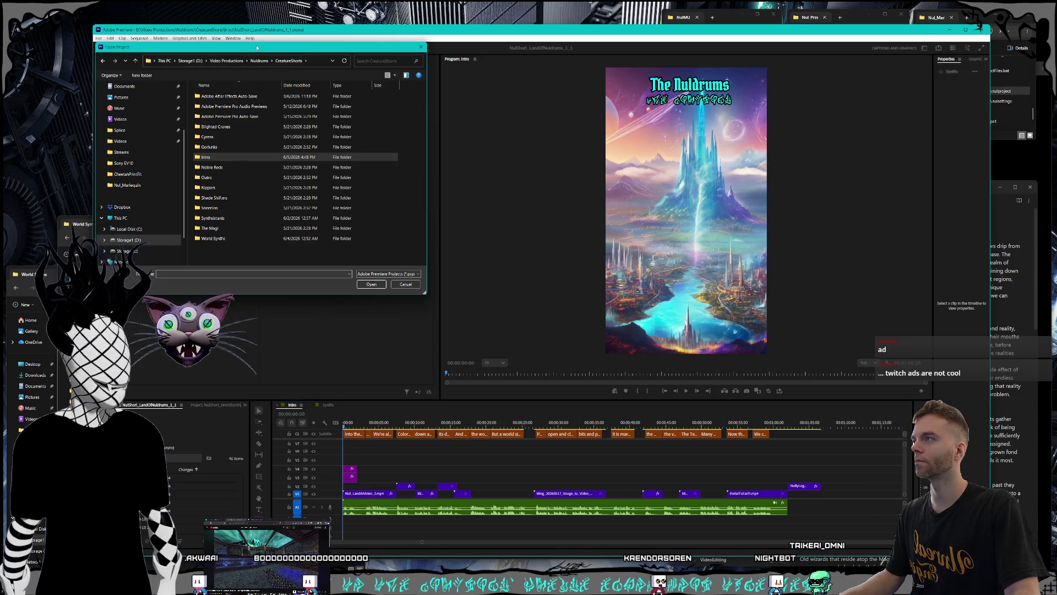
Open the Synthsistant intro project from the Synthsistants folder and show the Order note beside it
{"action": "left_click_drag", "start_coordinate": [251, 48], "coordinate": [324, 20]}
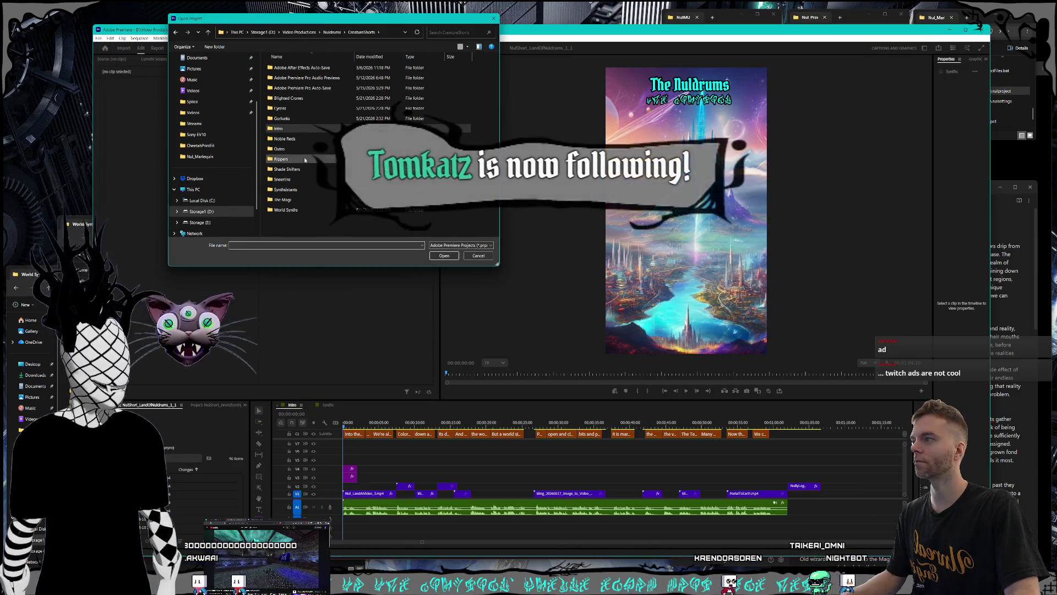
{"action": "double_click", "coordinate": [285, 189]}
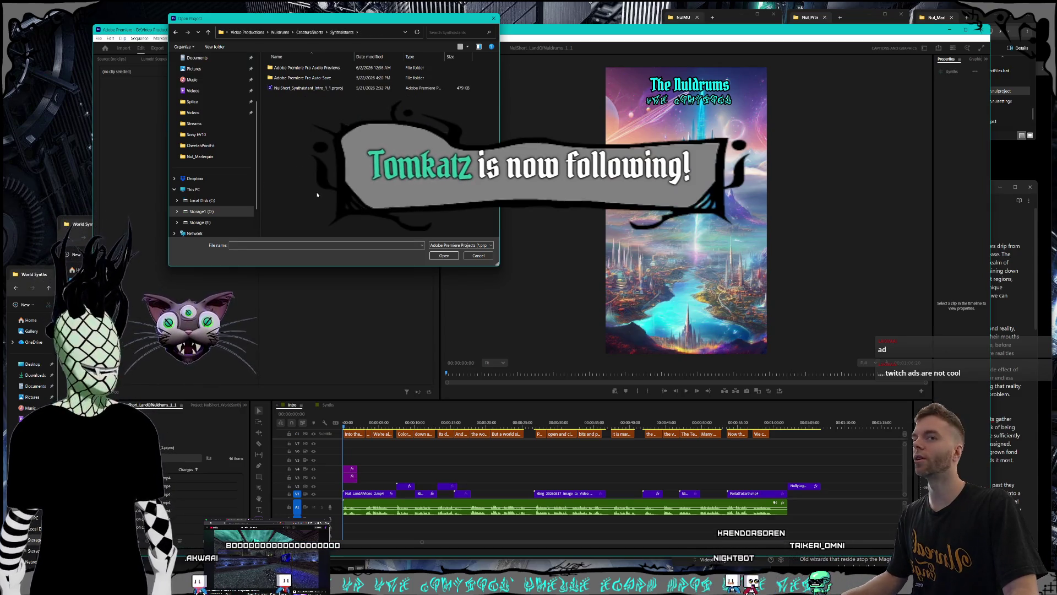
{"action": "double_click", "coordinate": [298, 89]}
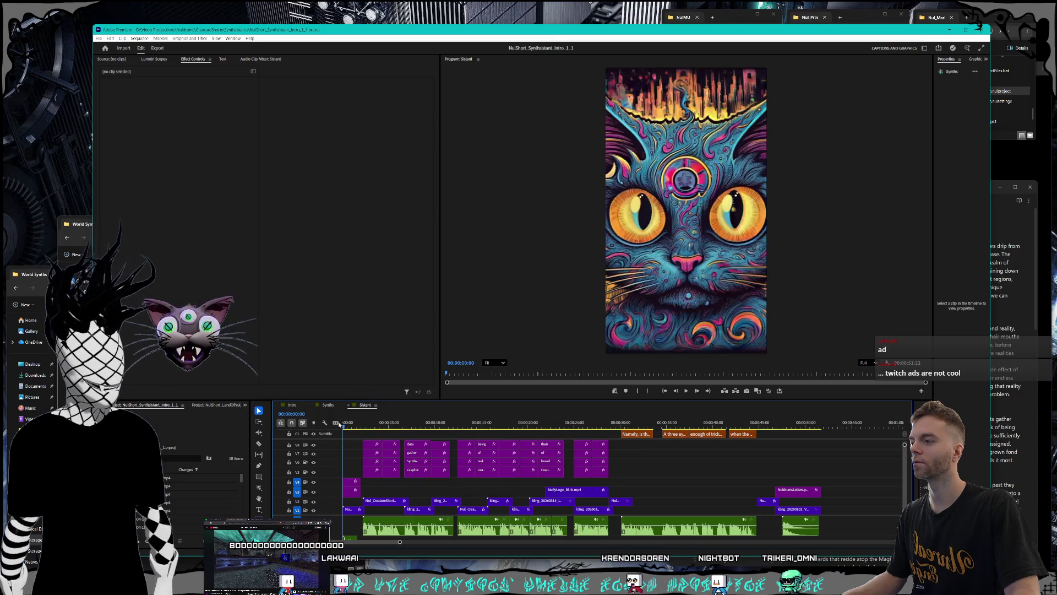
{"action": "left_click", "coordinate": [1018, 272]}
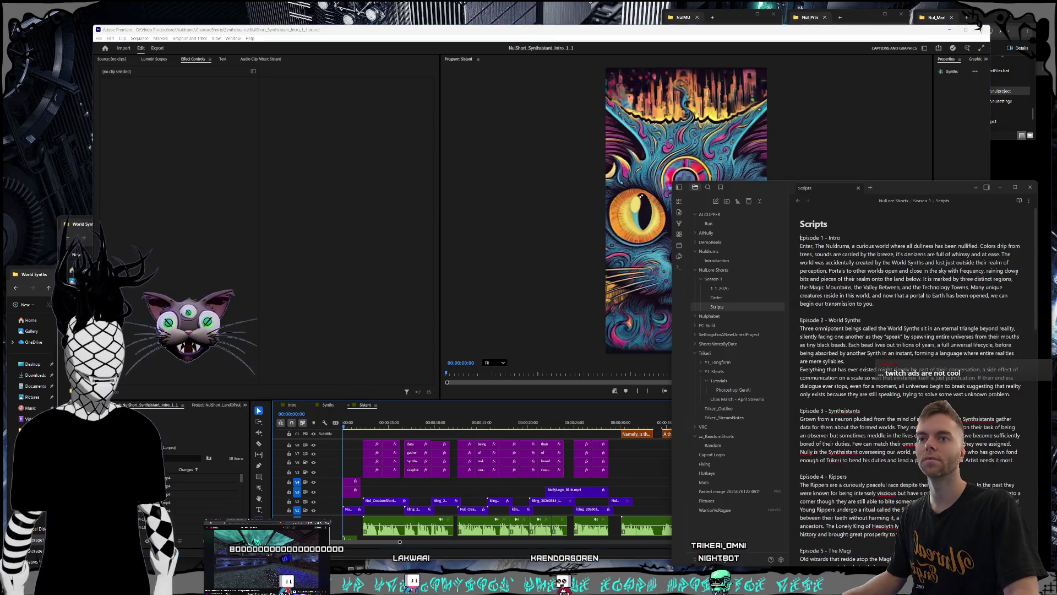
{"action": "left_click", "coordinate": [735, 298]}
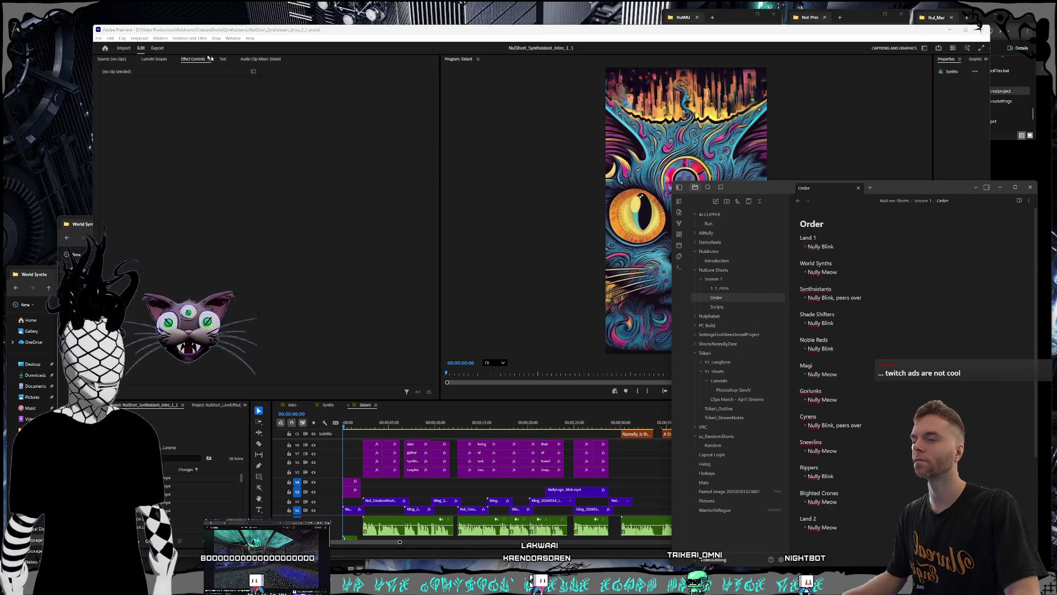
Open the Shade Shifters intro project, glancing at the Order notes while it loads
{"action": "left_click", "coordinate": [97, 38]}
{"action": "left_click", "coordinate": [138, 53]}
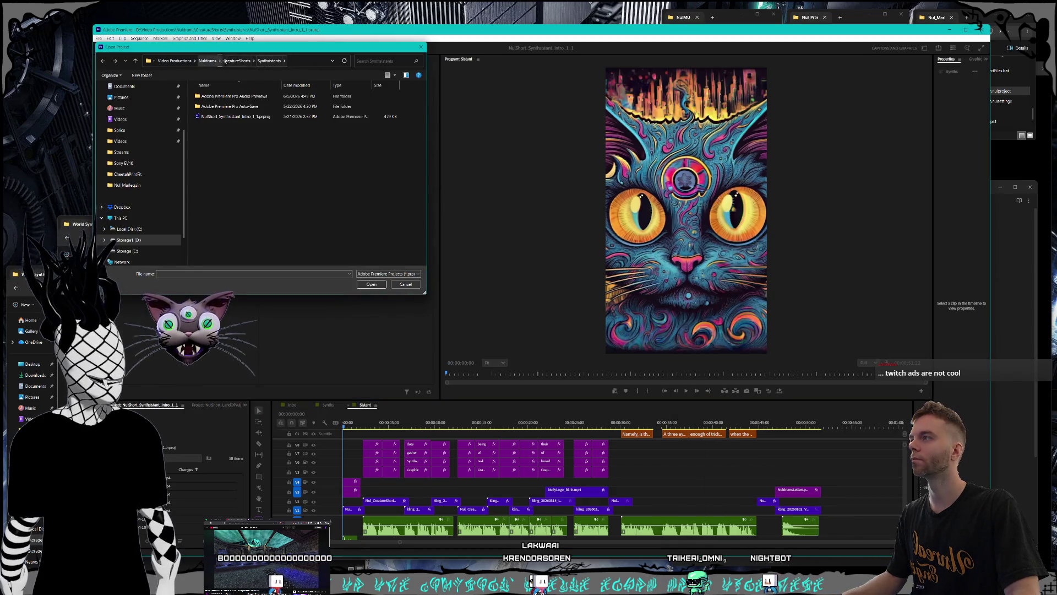
{"action": "double_click", "coordinate": [221, 198]}
{"action": "double_click", "coordinate": [226, 117]}
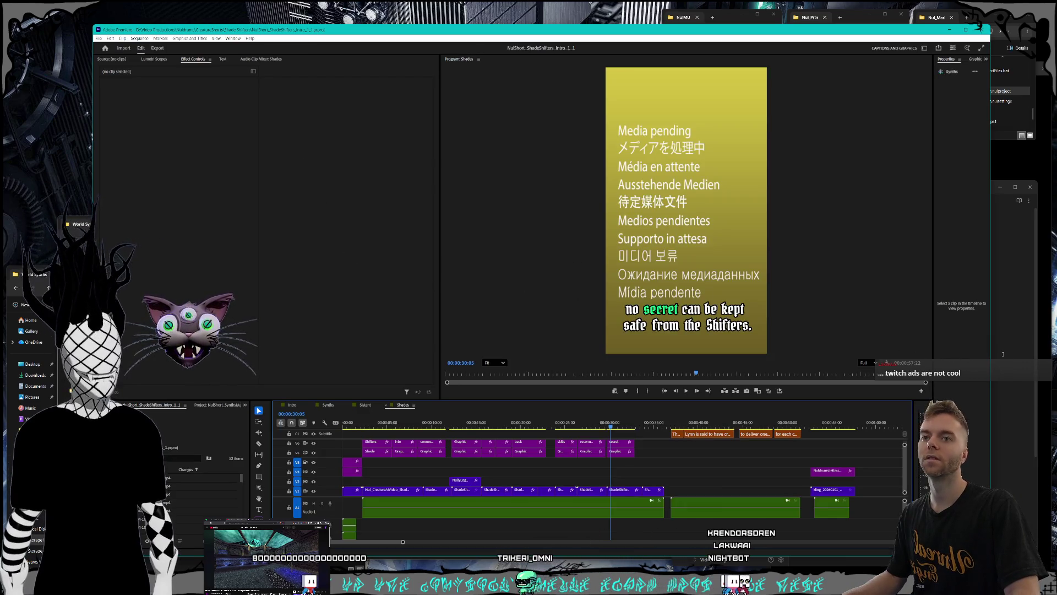
{"action": "key", "text": "alt+Tab"}
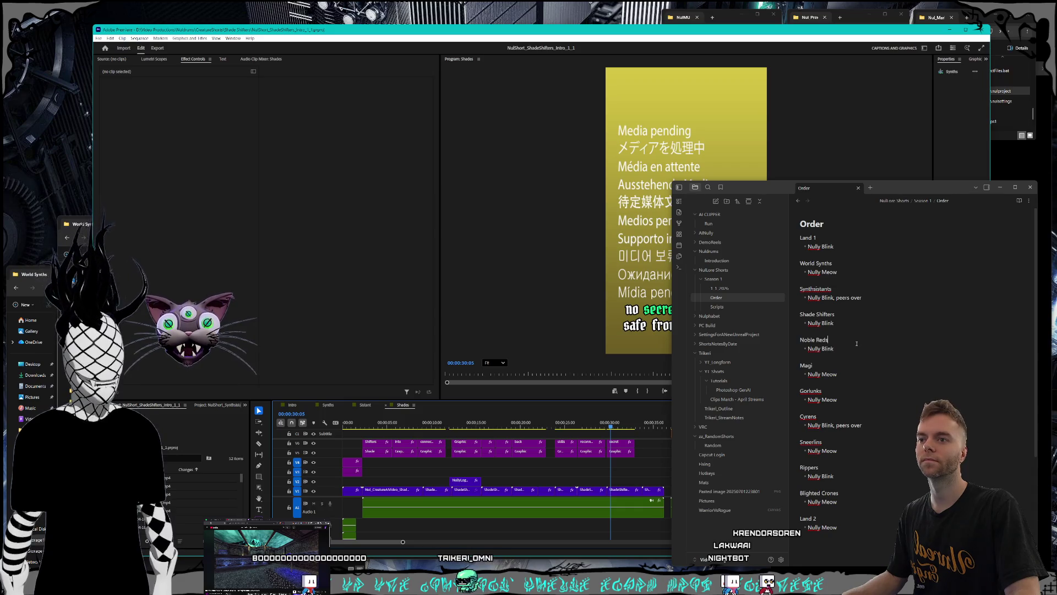
{"action": "left_click", "coordinate": [96, 40]}
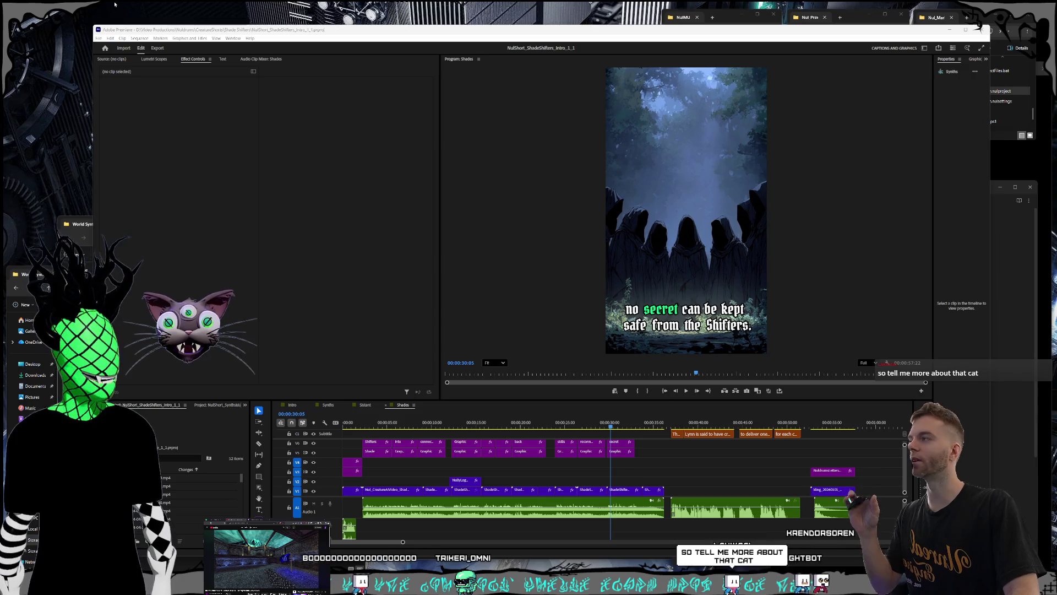
Bring up Open Project again and move the dialog further left
{"action": "left_click", "coordinate": [99, 38]}
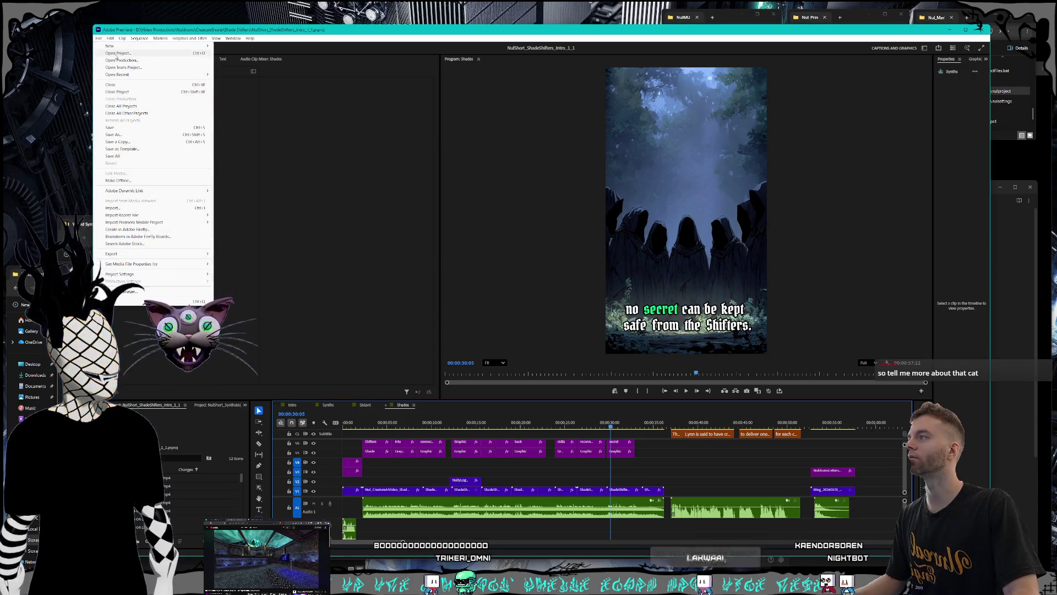
{"action": "left_click", "coordinate": [117, 54]}
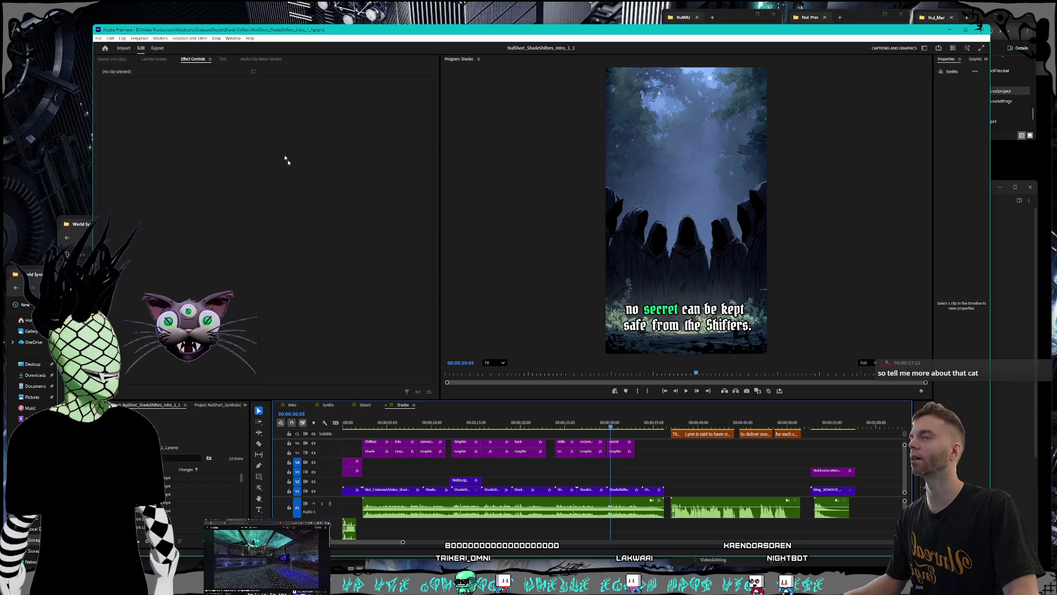
{"action": "mouse_move", "coordinate": [250, 50]}
{"action": "left_mouse_down"}
{"action": "mouse_move", "coordinate": [227, 33]}
{"action": "mouse_move", "coordinate": [222, 58]}
{"action": "mouse_move", "coordinate": [199, 70]}
{"action": "left_mouse_up"}
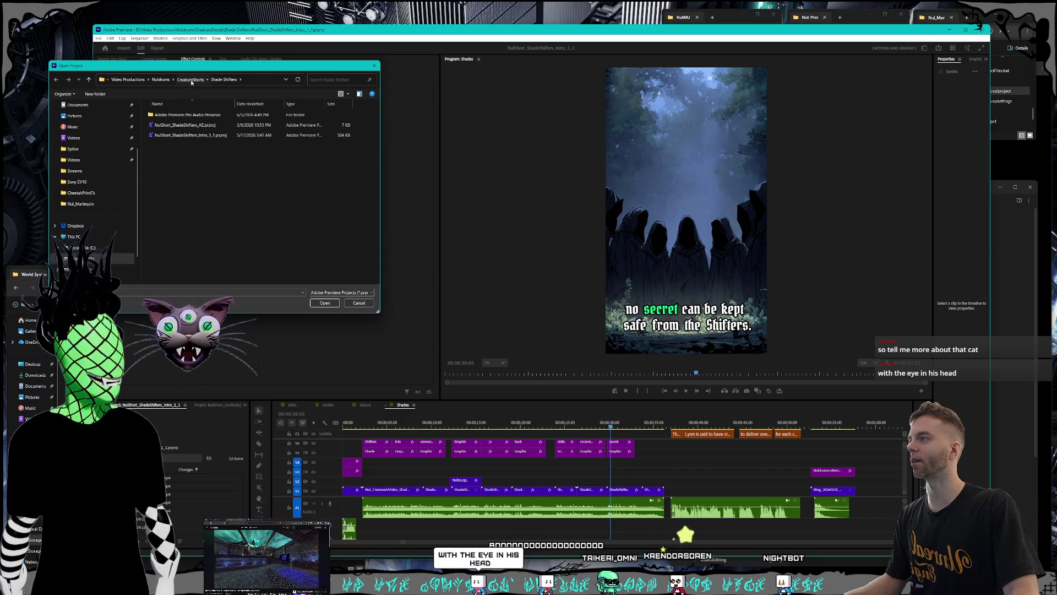
Open the Noble Reds intro project from the CreatureShorts > Noble Reds folder
{"action": "left_click", "coordinate": [190, 80]}
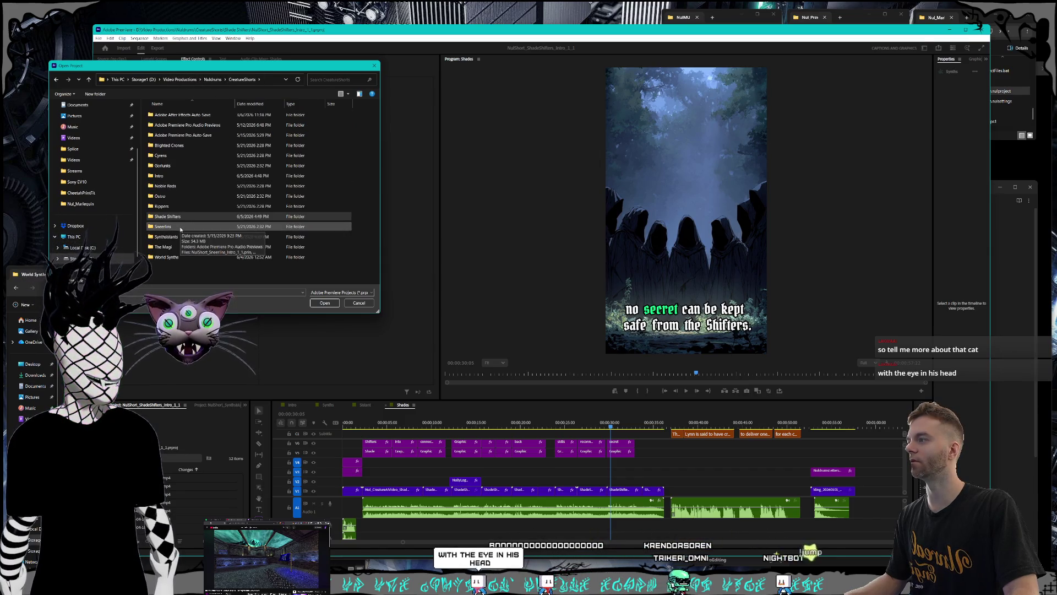
{"action": "left_click", "coordinate": [1002, 346]}
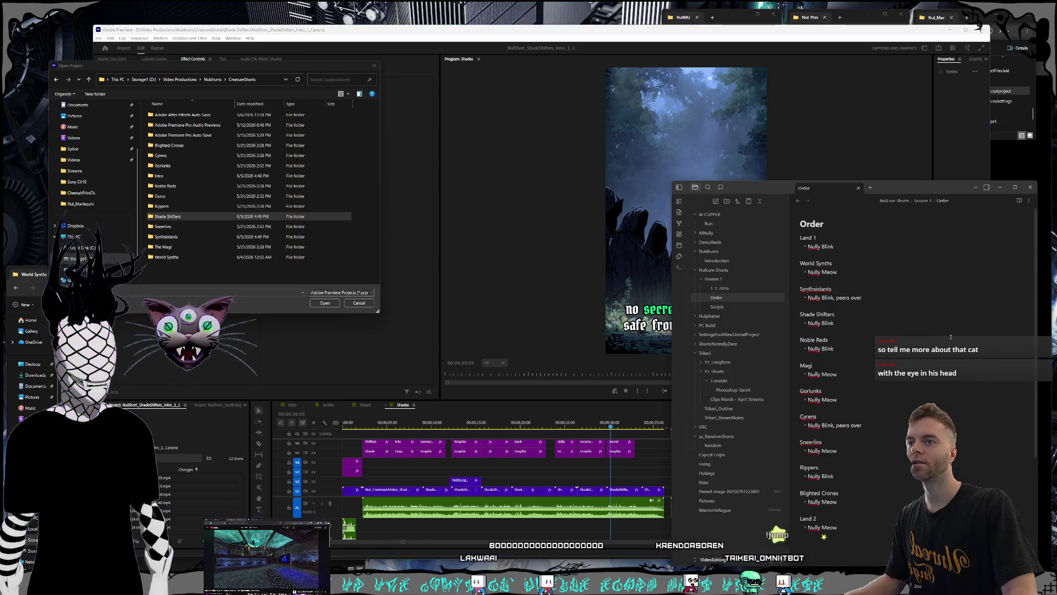
{"action": "double_click", "coordinate": [165, 185]}
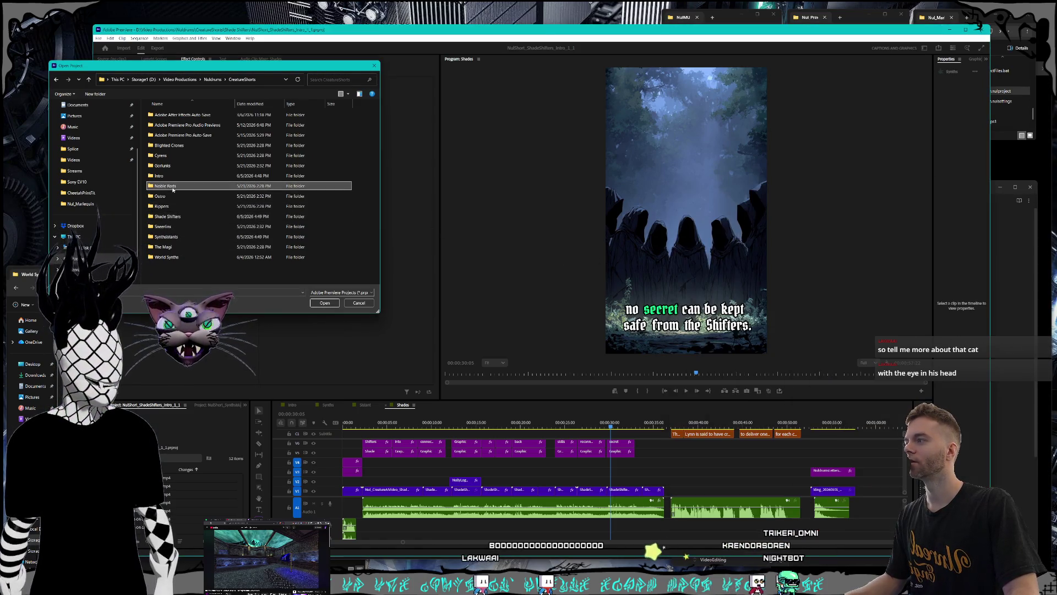
{"action": "double_click", "coordinate": [175, 126]}
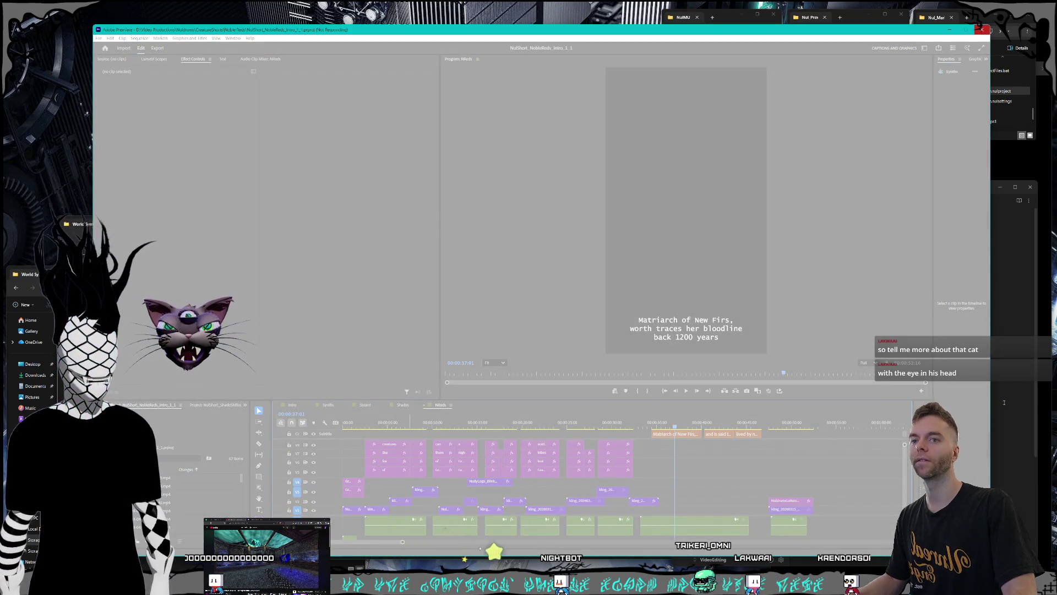
Preview the Noble Reds short near 20 seconds and at its start, checking the Order notes
{"action": "left_click", "coordinate": [1004, 403]}
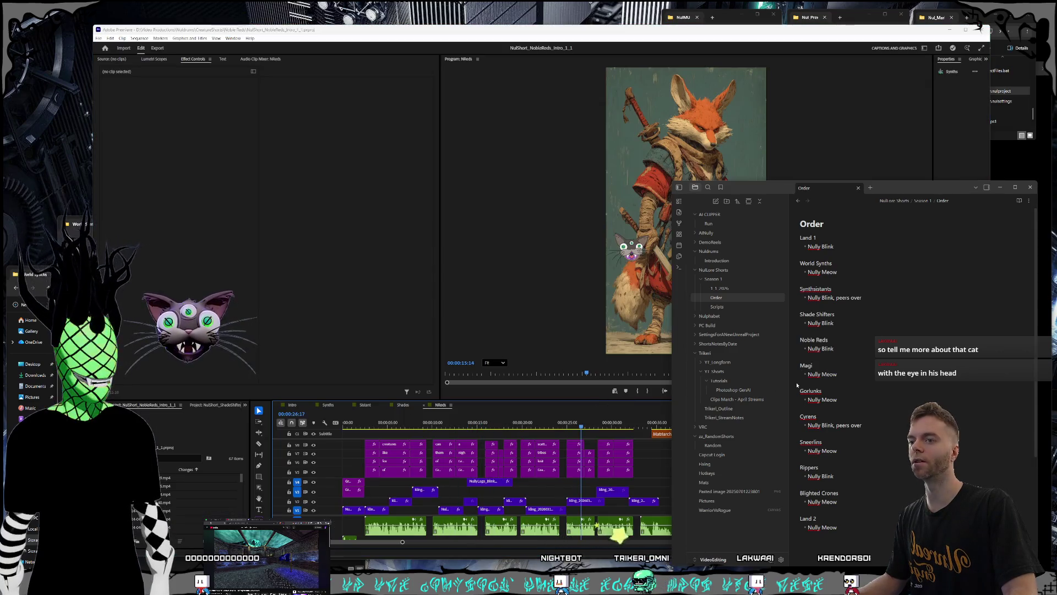
{"action": "left_click", "coordinate": [518, 428]}
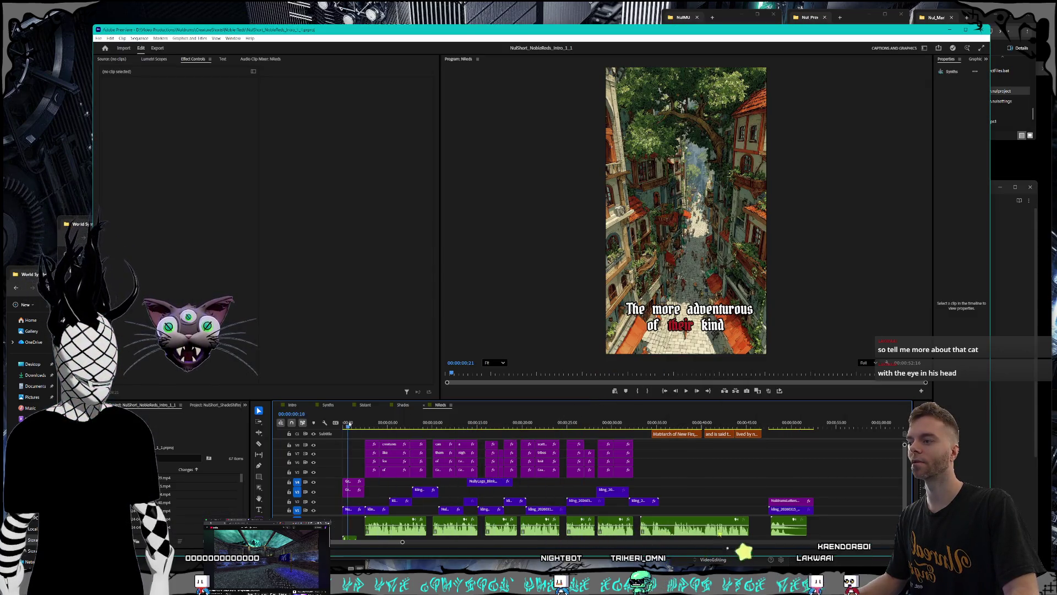
{"action": "left_click", "coordinate": [345, 423]}
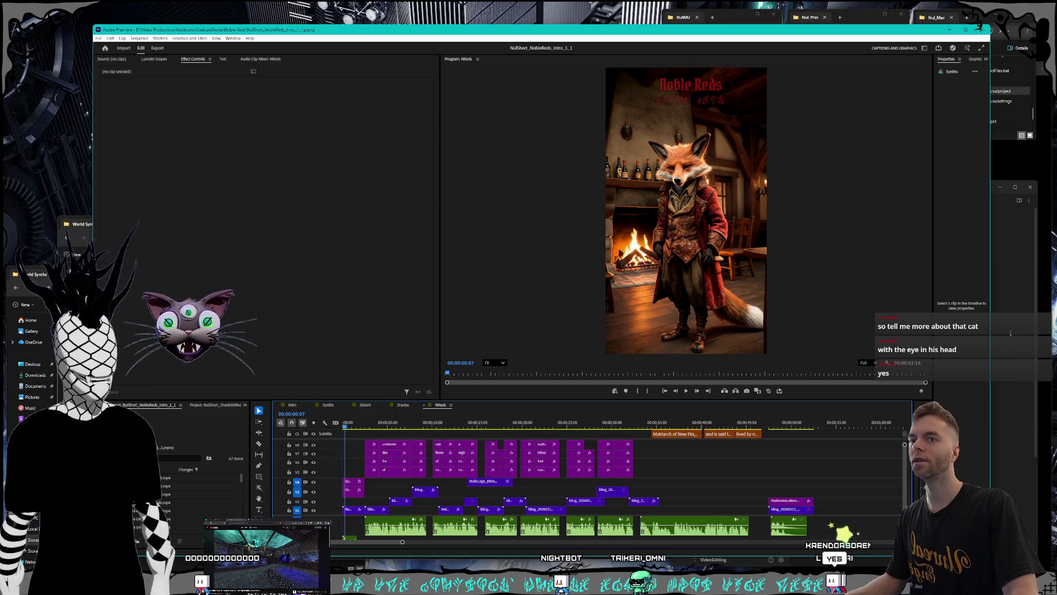
{"action": "left_click", "coordinate": [1010, 333]}
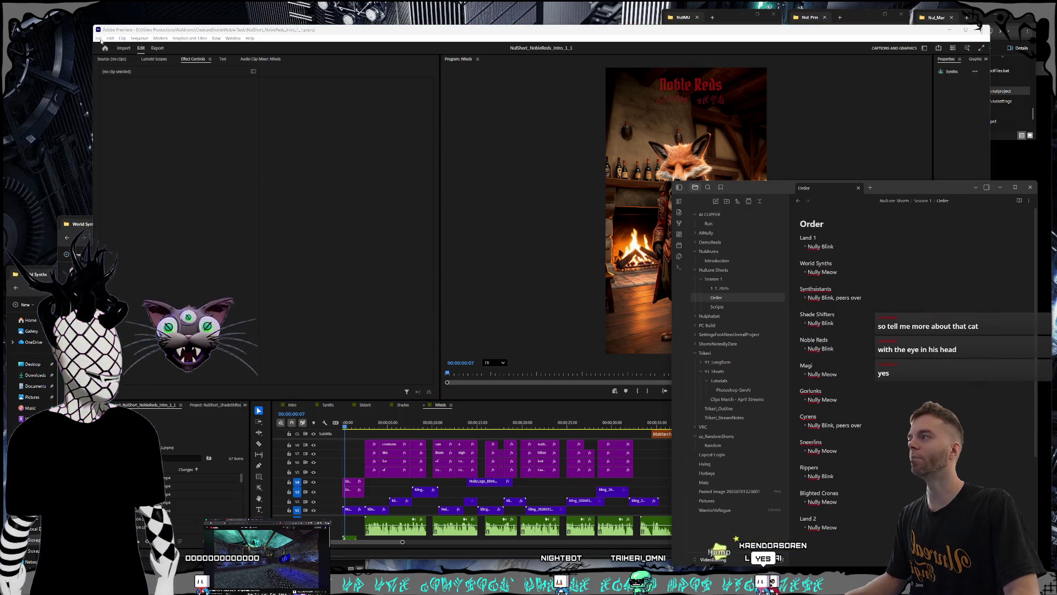
{"action": "left_click", "coordinate": [99, 38]}
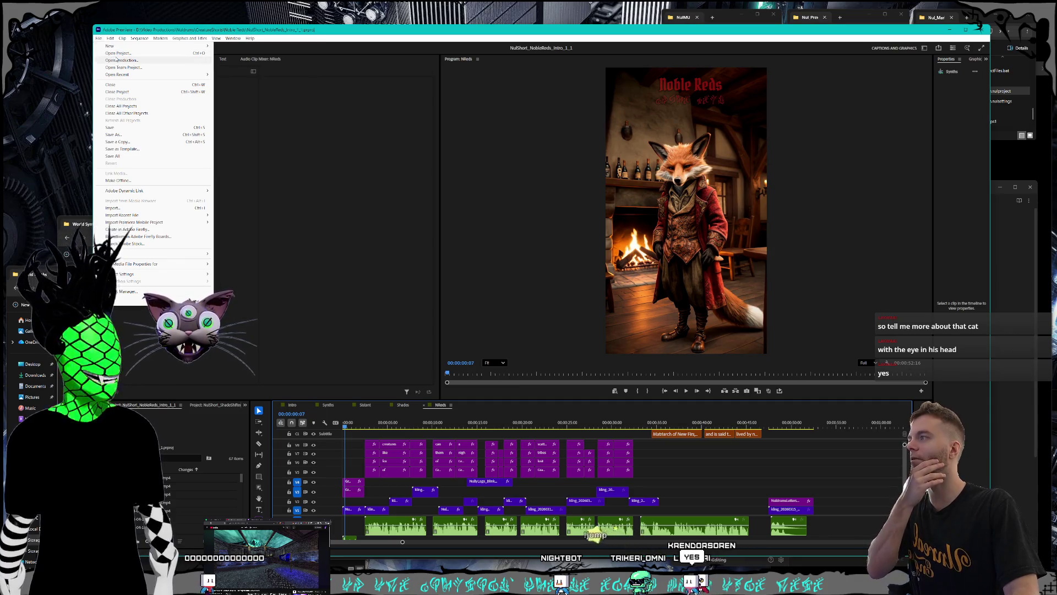
Open NulShort_TheMagi_Intro_1_1.prproj from CreatureShorts > The Magi
{"action": "left_click", "coordinate": [117, 54]}
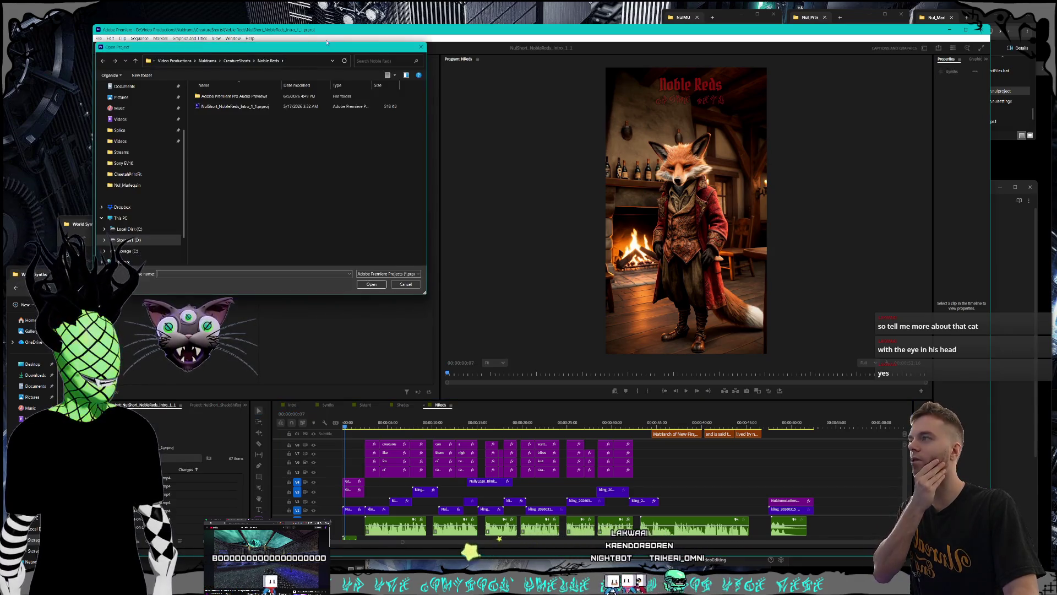
{"action": "left_click_drag", "start_coordinate": [287, 54], "coordinate": [313, 17]}
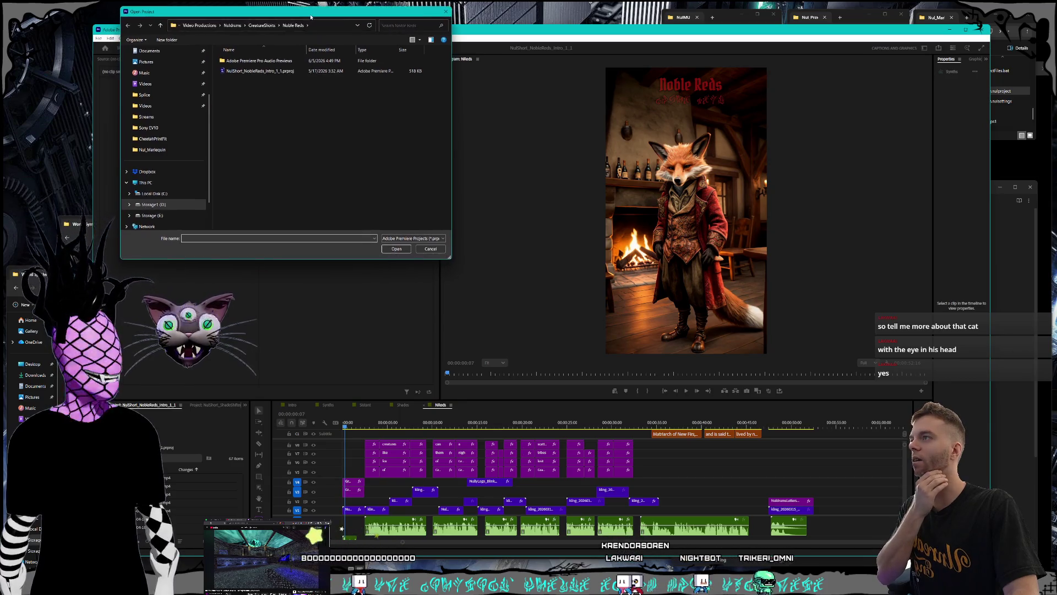
{"action": "left_click", "coordinate": [272, 25]}
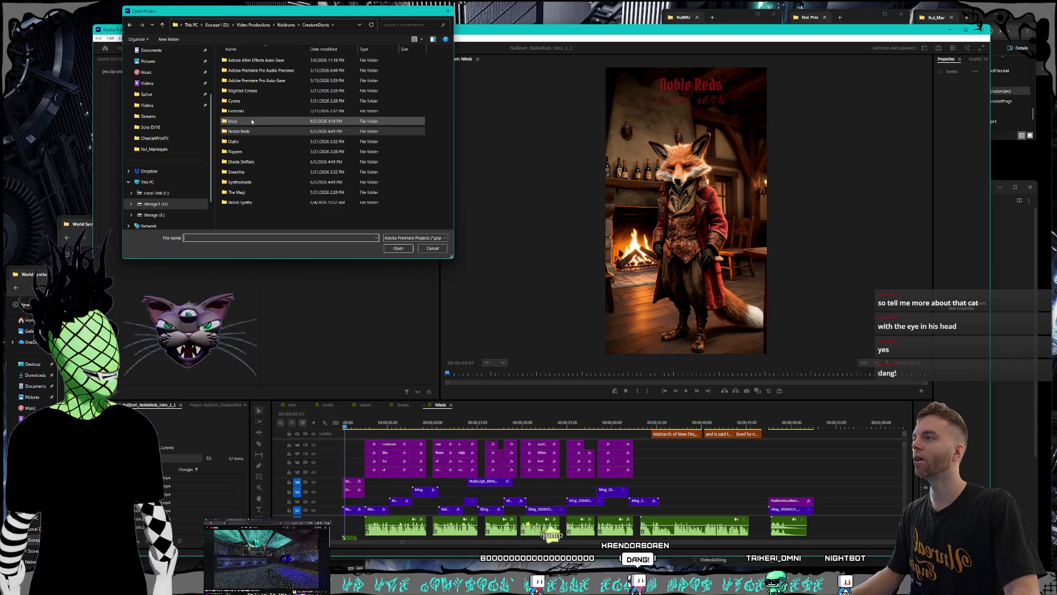
{"action": "left_click", "coordinate": [995, 329]}
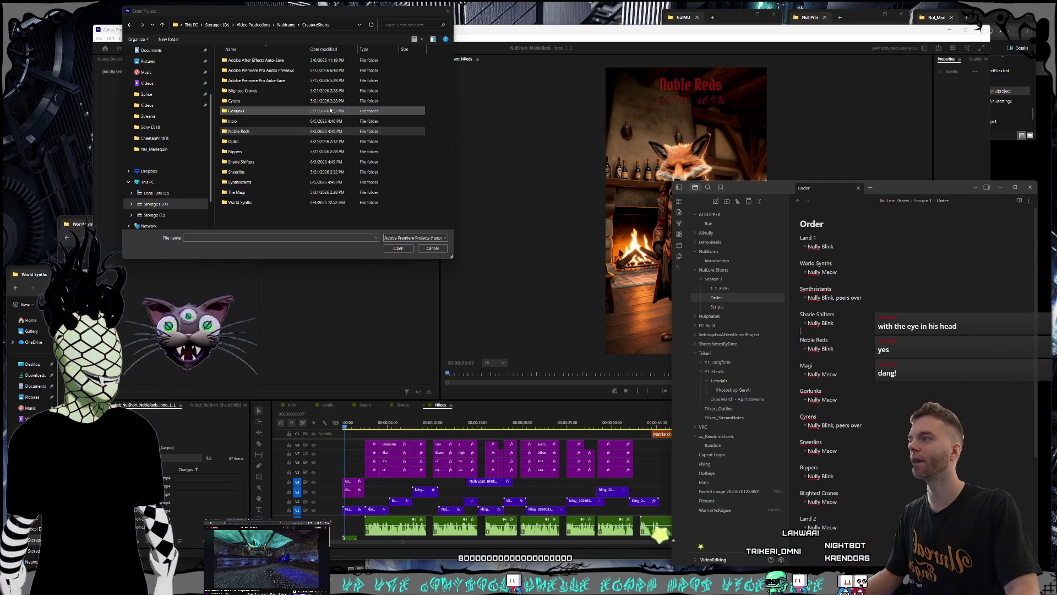
{"action": "left_click", "coordinate": [242, 193]}
{"action": "double_click", "coordinate": [243, 192]}
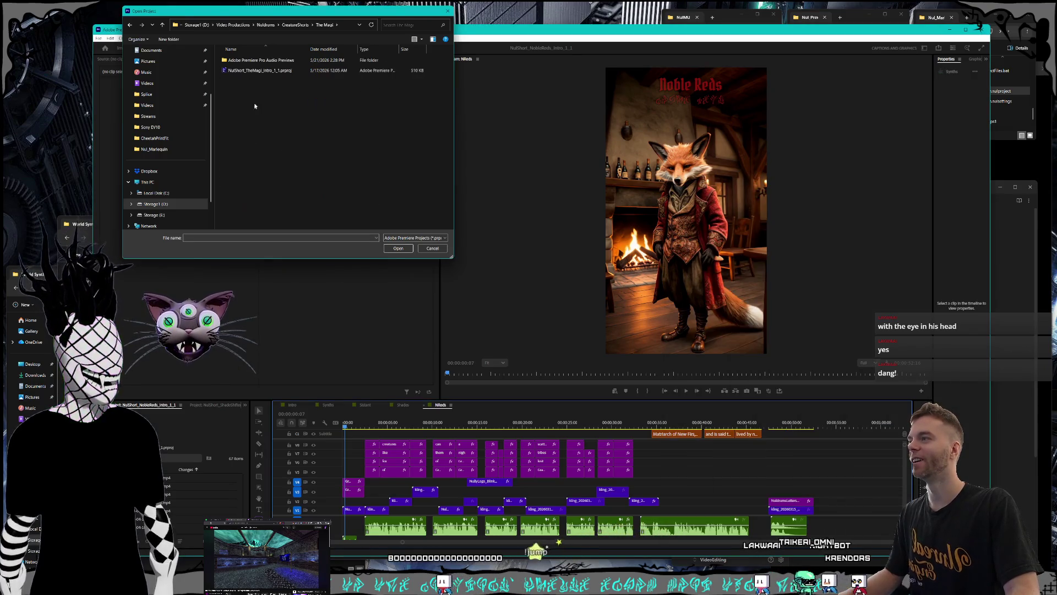
{"action": "double_click", "coordinate": [248, 70]}
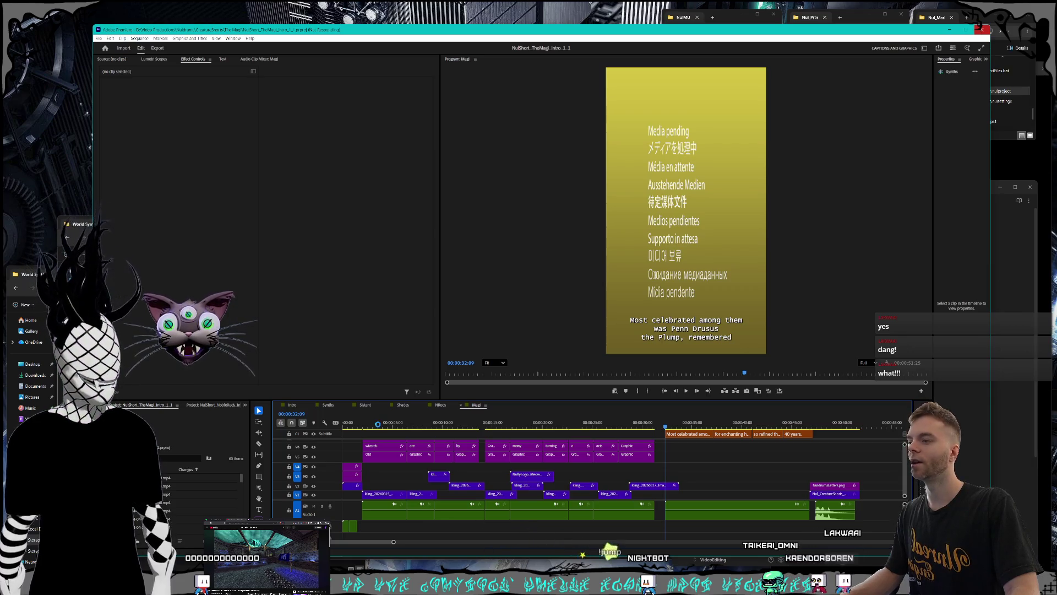
Rewind The Magi preview to its start and check the episode order notes
{"action": "key", "text": "Home"}
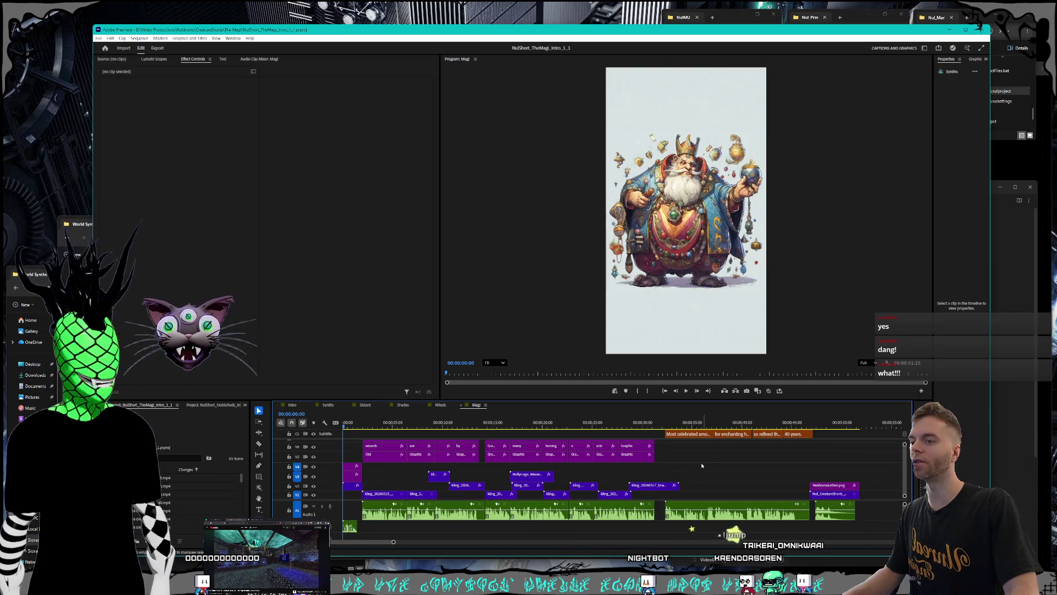
{"action": "scroll", "coordinate": [903, 461], "scroll_direction": "up", "scroll_amount": 5}
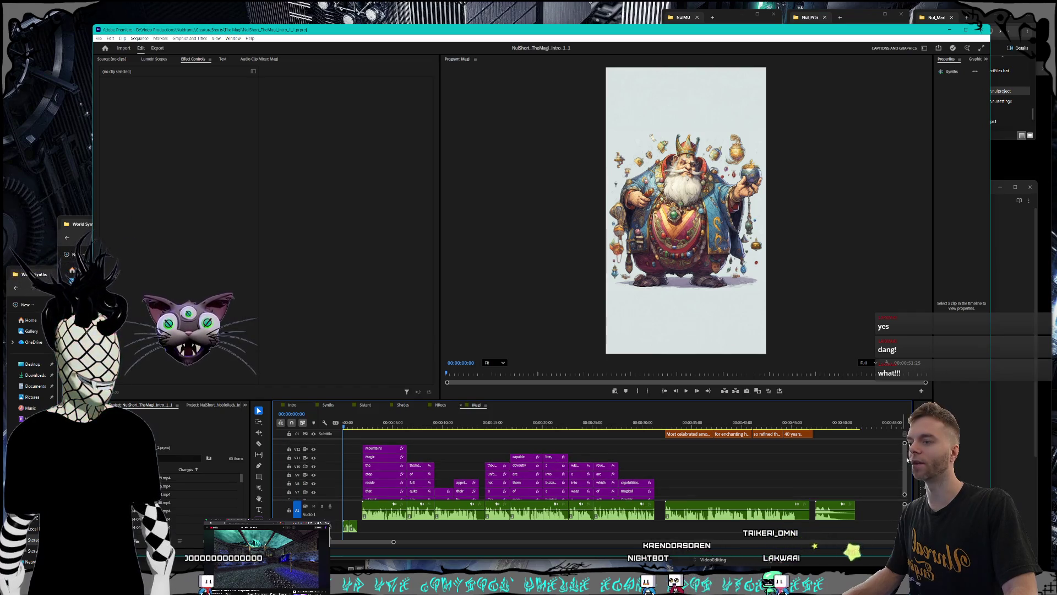
{"action": "scroll", "coordinate": [906, 463], "scroll_direction": "down", "scroll_amount": 5}
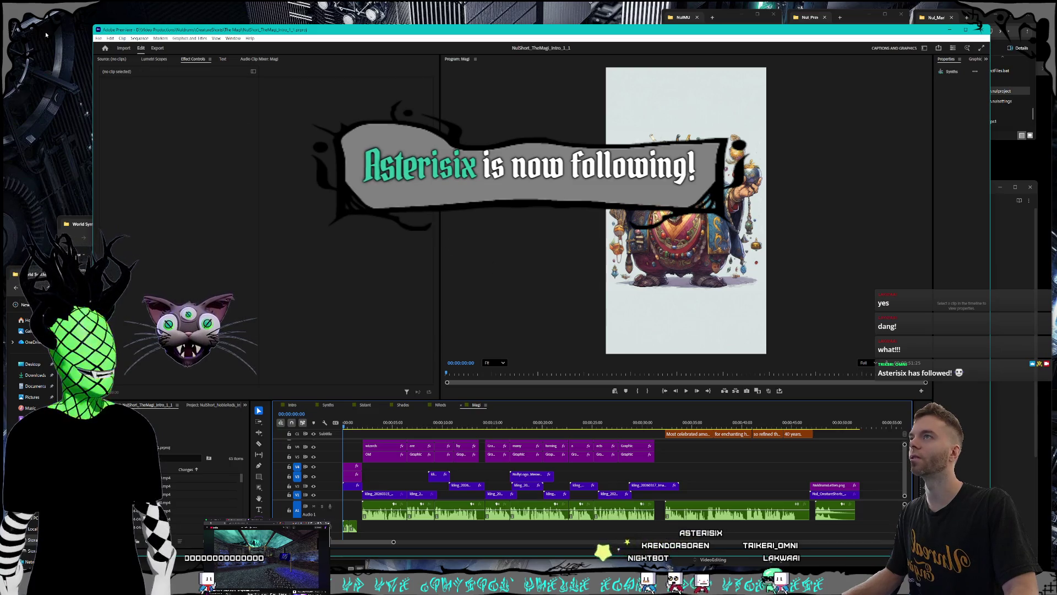
{"action": "left_click", "coordinate": [99, 38]}
{"action": "key", "text": "Escape"}
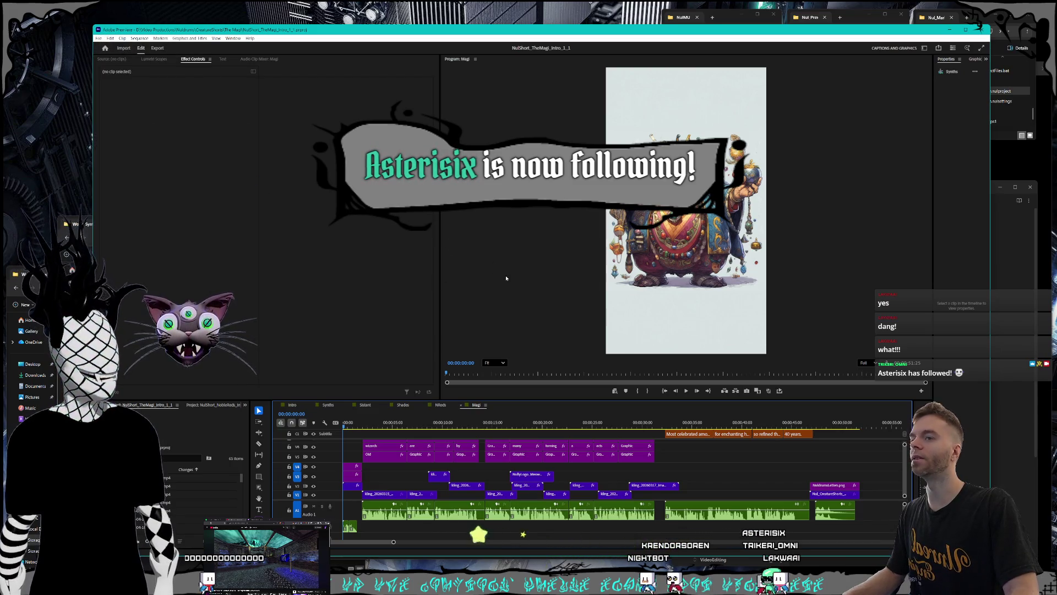
{"action": "left_click", "coordinate": [1008, 385]}
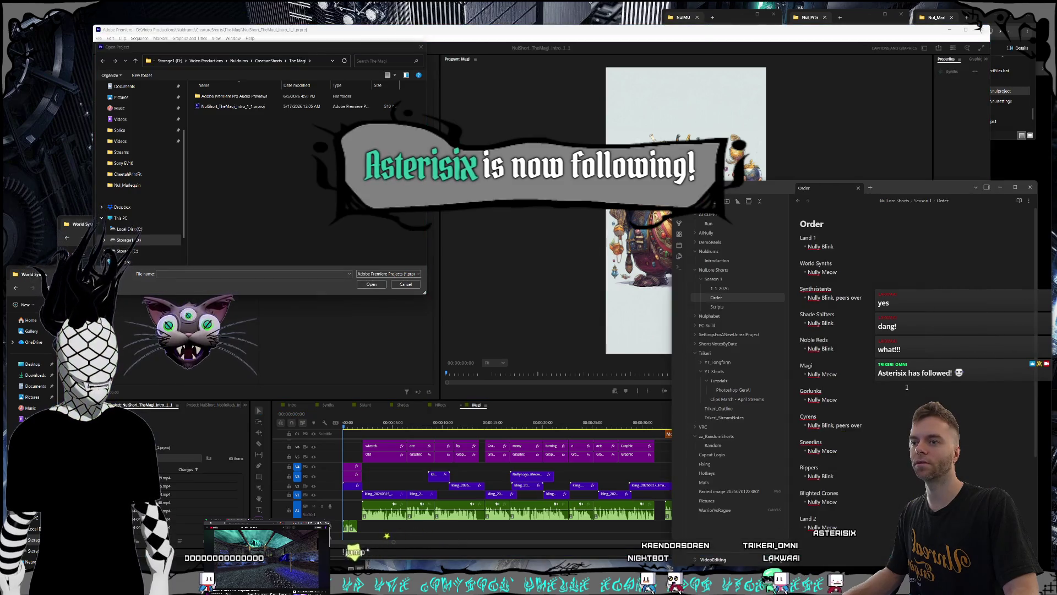
Go up from The Magi and open NulShort_Gorlunks_Intro_1_1.prproj in the Gorlunks folder
{"action": "left_click", "coordinate": [269, 163]}
{"action": "key", "text": "alt+Up"}
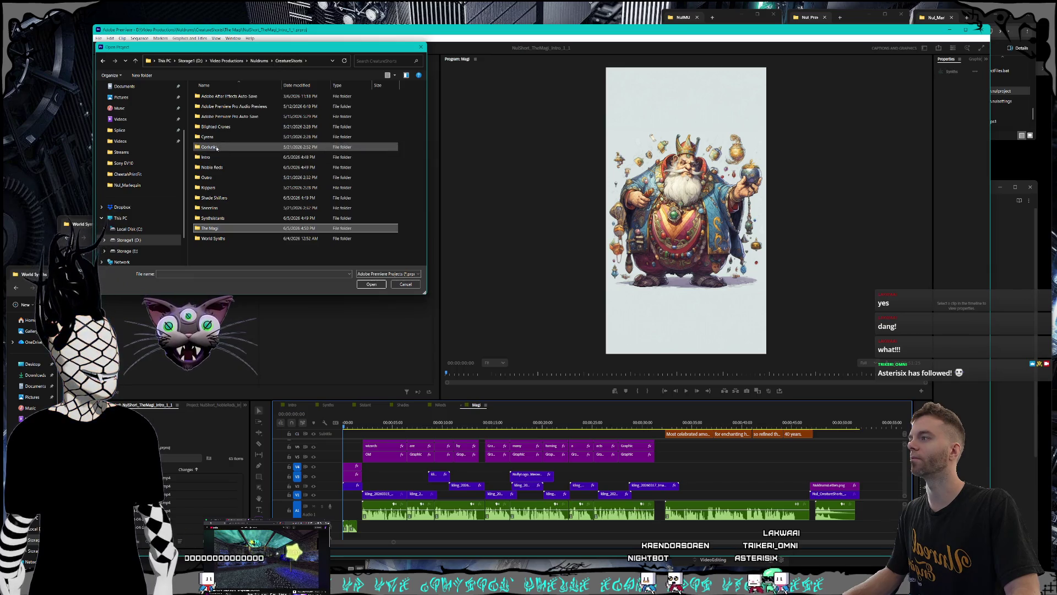
{"action": "double_click", "coordinate": [231, 147]}
{"action": "left_click", "coordinate": [208, 117]}
{"action": "double_click", "coordinate": [207, 117]}
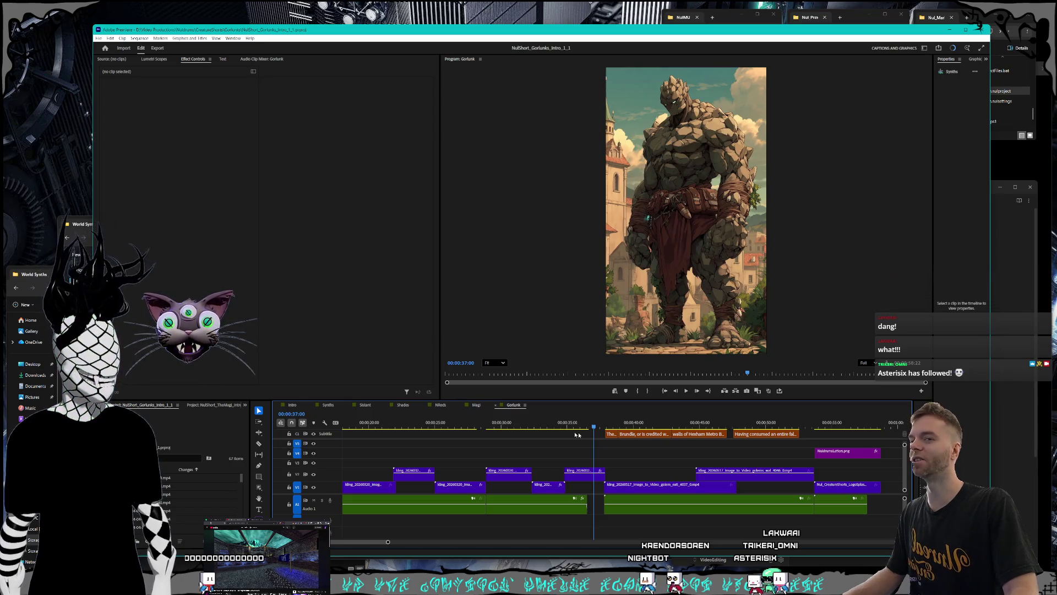
Preview the Gorlunks intro at about 33 seconds, return to start and zoom the timeline out
{"action": "left_click", "coordinate": [543, 427]}
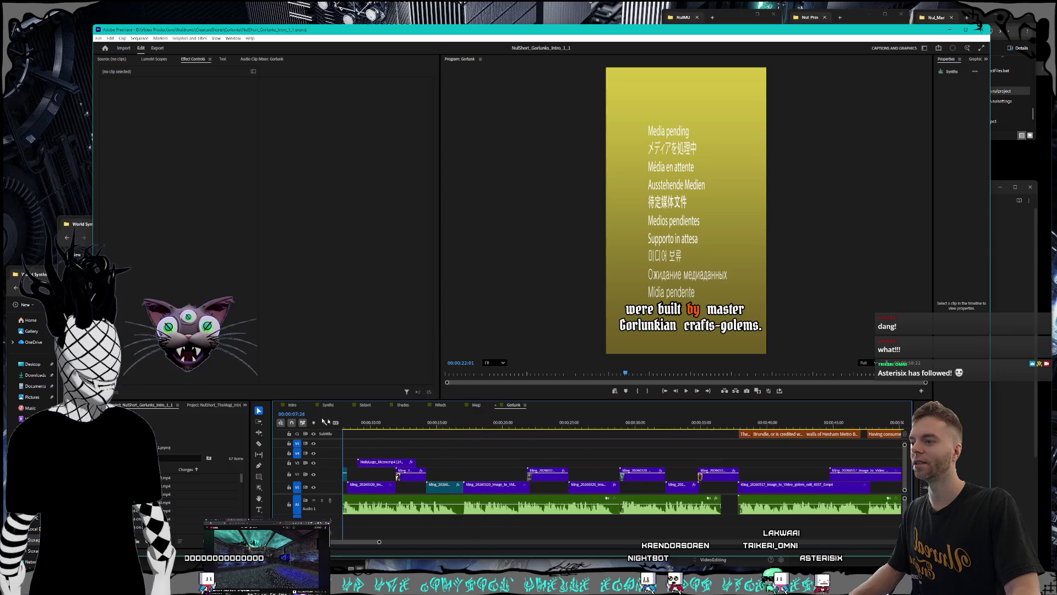
{"action": "key", "text": "Home"}
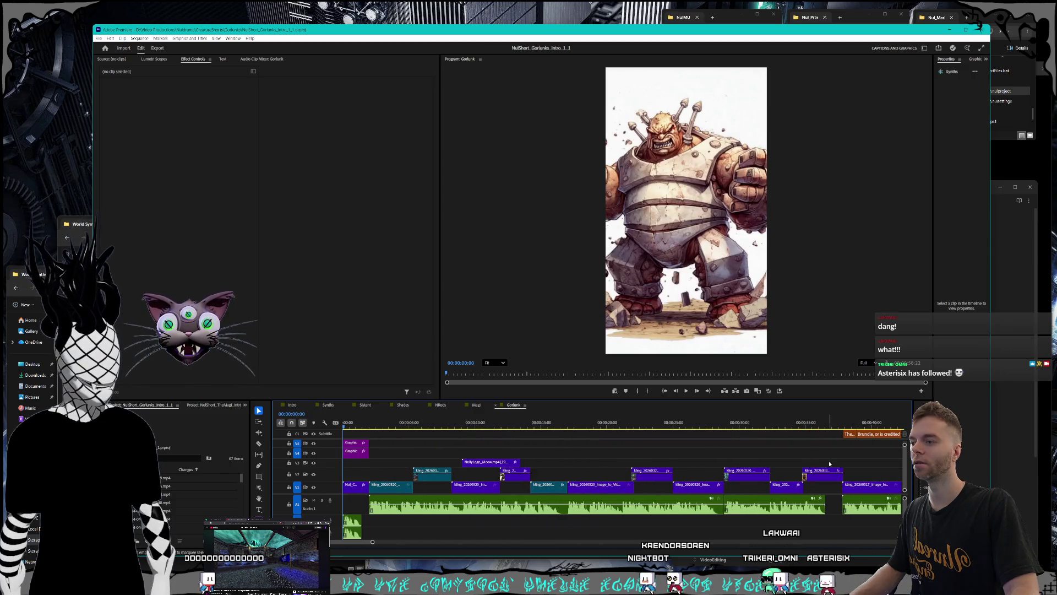
{"action": "key", "text": "minus"}
{"action": "scroll", "coordinate": [911, 476], "scroll_direction": "up", "scroll_amount": 2}
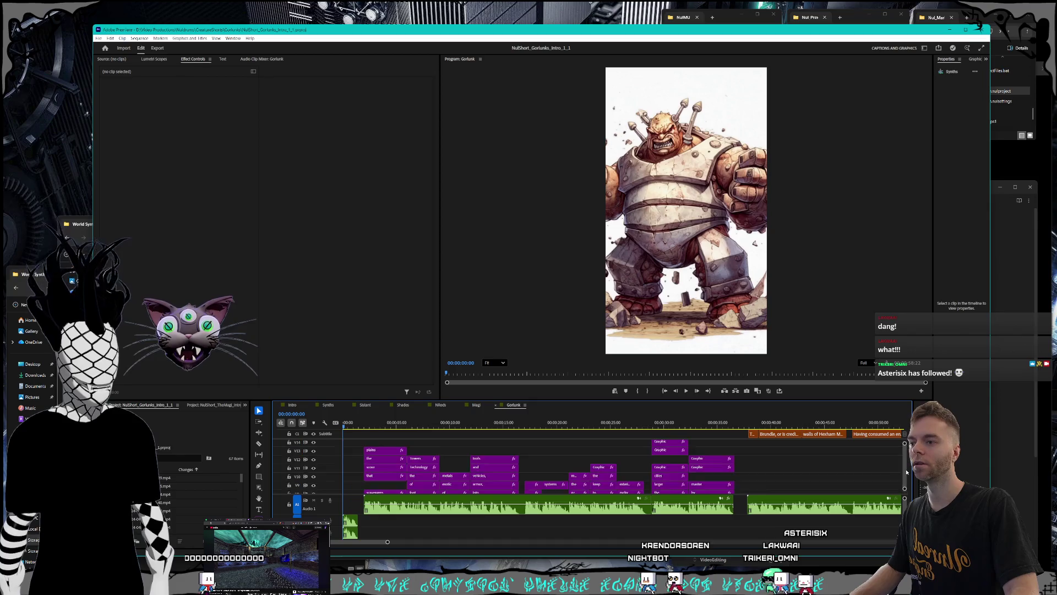
{"action": "scroll", "coordinate": [908, 473], "scroll_direction": "down", "scroll_amount": 2}
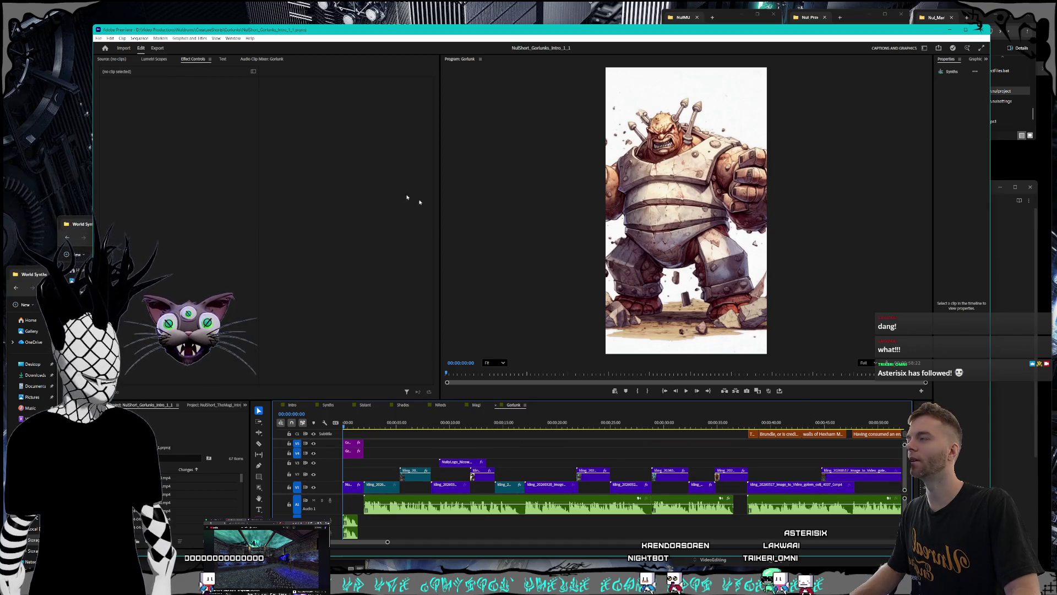
{"action": "left_click", "coordinate": [1022, 401]}
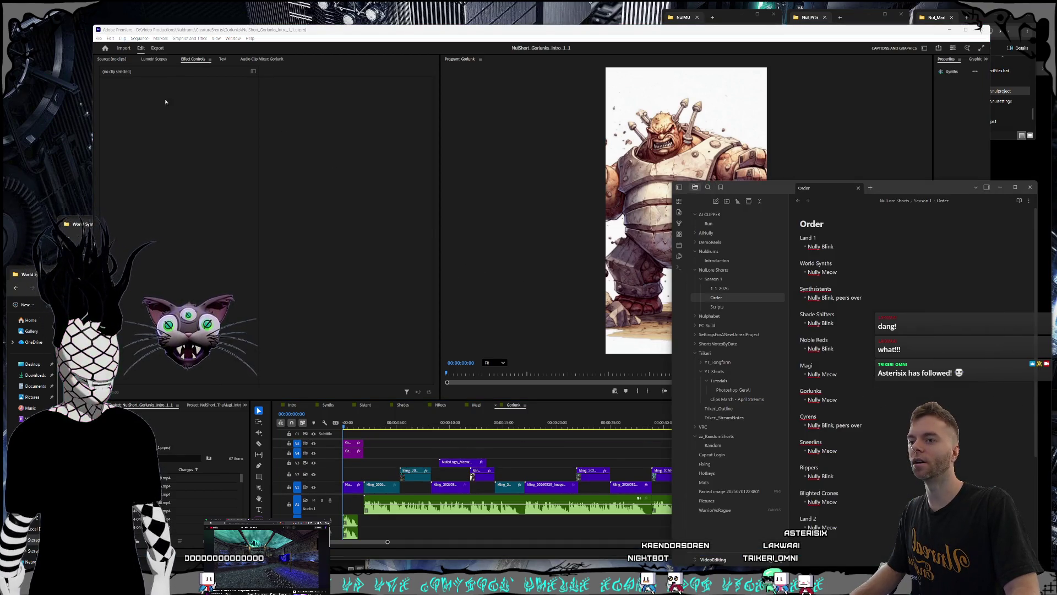
{"action": "left_click", "coordinate": [99, 39]}
Open the project browser at CreatureShorts and look through its creature-short folders
{"action": "key", "text": "Escape"}
{"action": "key", "text": "ctrl+o"}
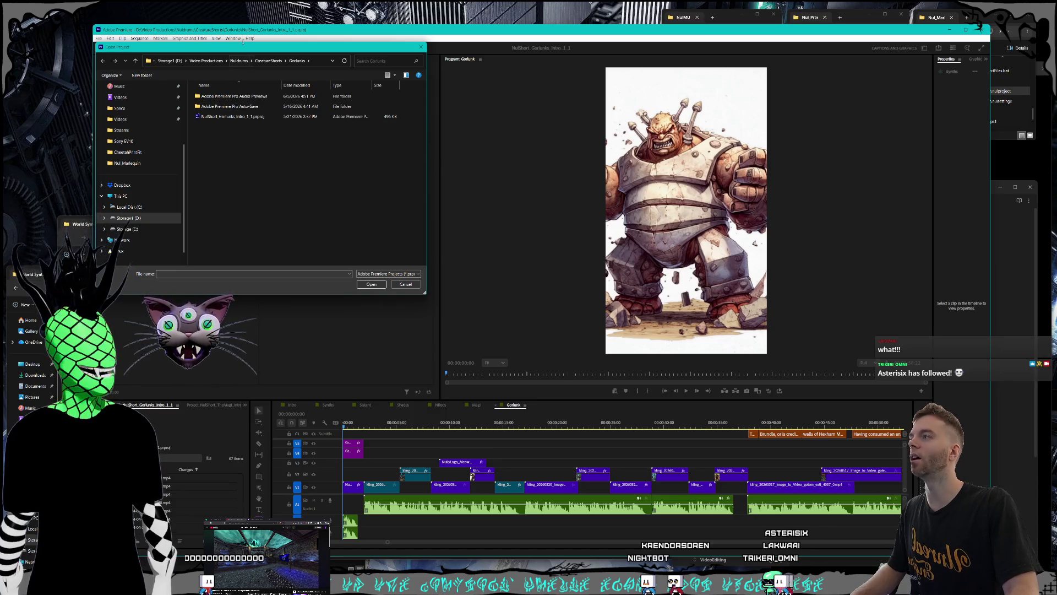
{"action": "left_click_drag", "start_coordinate": [243, 49], "coordinate": [305, 19]}
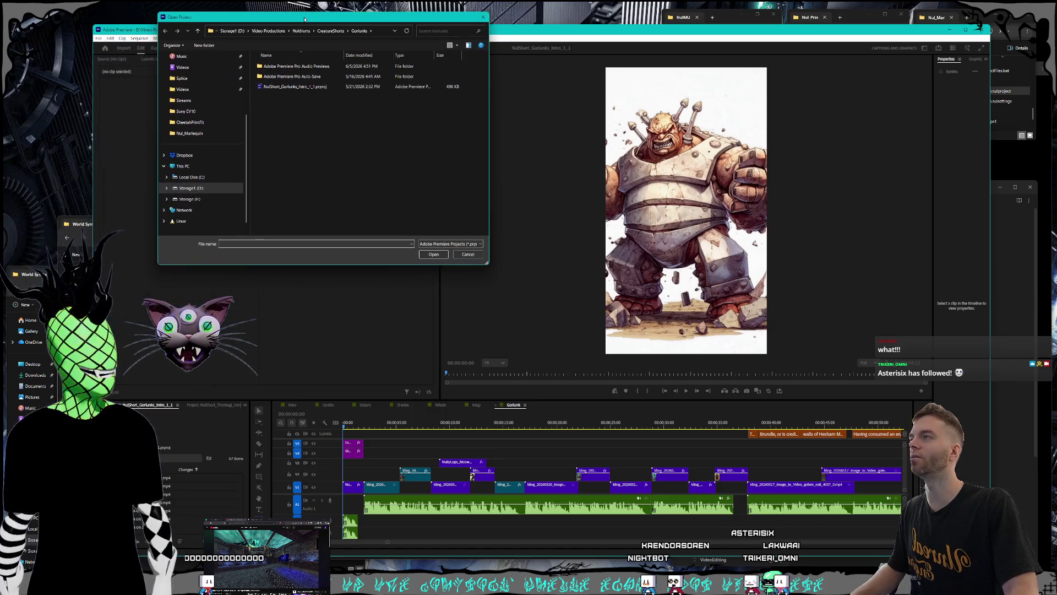
{"action": "left_click", "coordinate": [331, 30]}
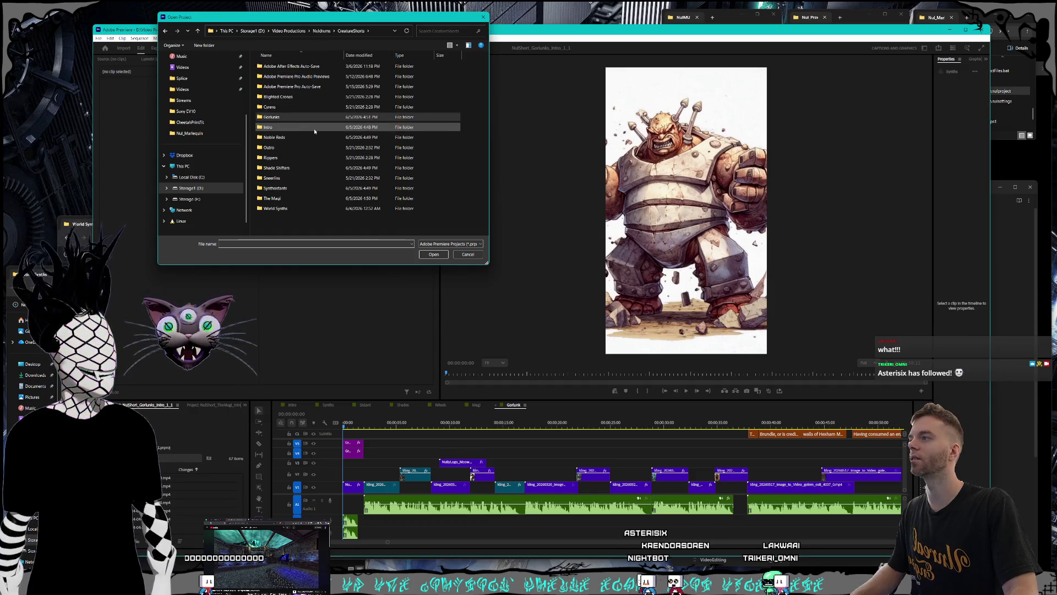
{"action": "left_click", "coordinate": [302, 117]}
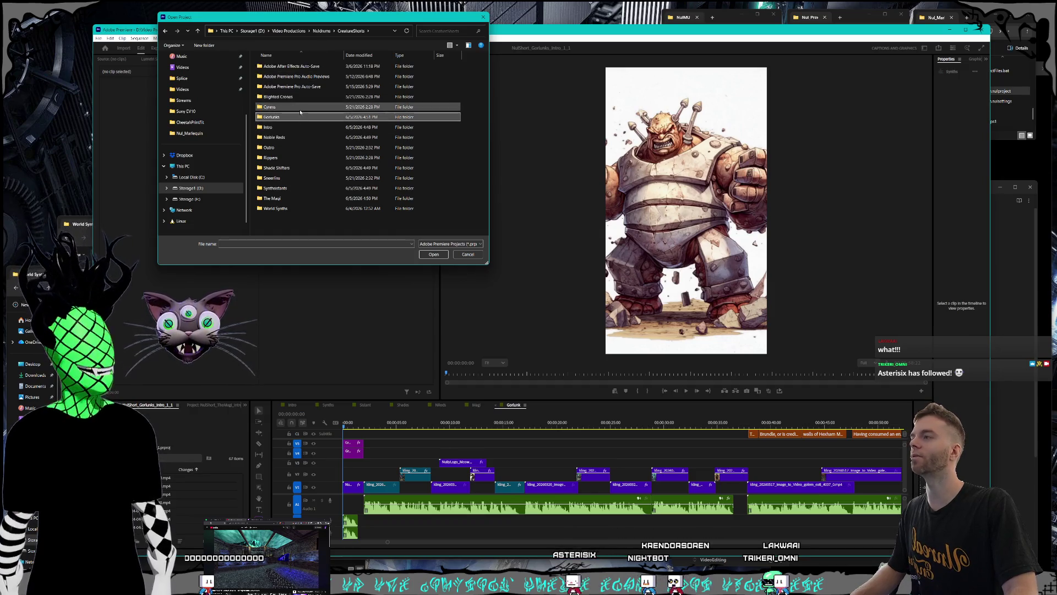
{"action": "left_click", "coordinate": [292, 137]}
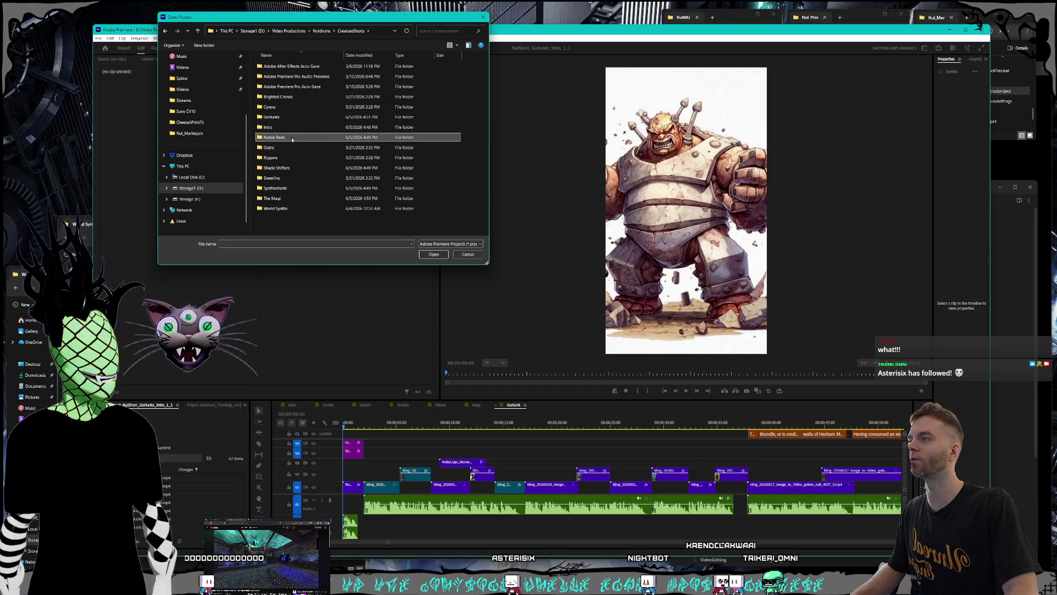
{"action": "left_click", "coordinate": [295, 168]}
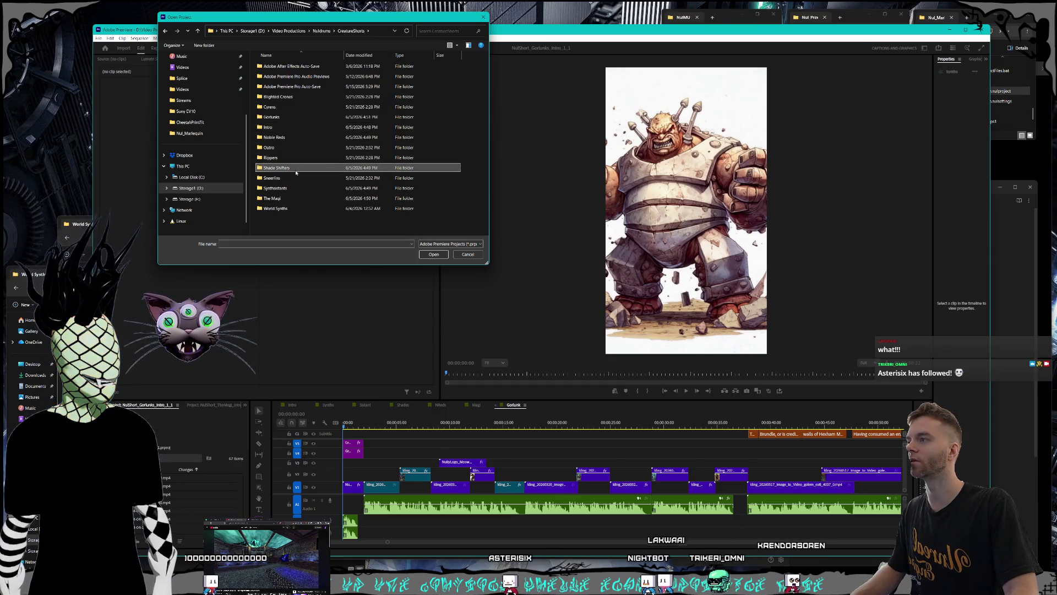
{"action": "left_click", "coordinate": [292, 198]}
{"action": "left_click", "coordinate": [294, 189]}
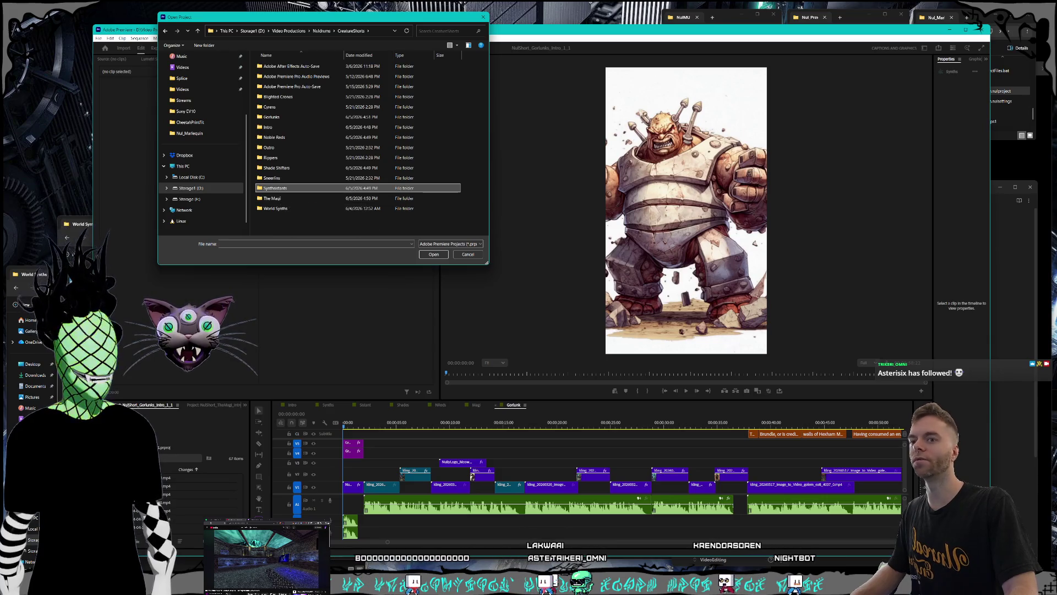
Open NulShort_Cyrens_Intro_1_1.prproj from the Cyrens folder
{"action": "left_click", "coordinate": [997, 359]}
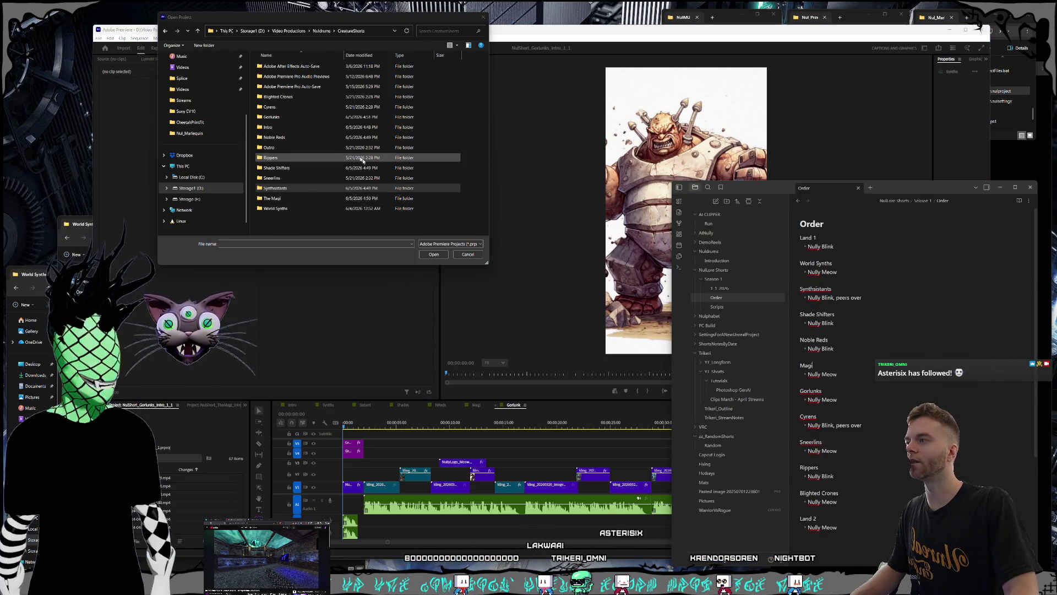
{"action": "double_click", "coordinate": [273, 107]}
{"action": "left_click", "coordinate": [285, 87]}
{"action": "double_click", "coordinate": [286, 87]}
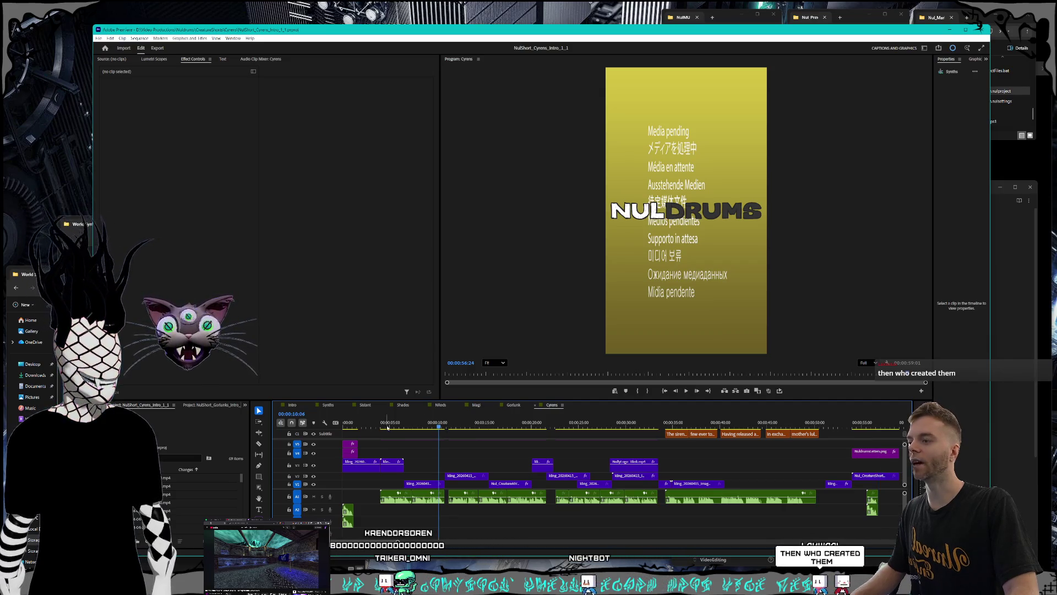
Preview the Cyrens intro at about 10 seconds and back at the start, then bring up Open Project
{"action": "left_click", "coordinate": [439, 424]}
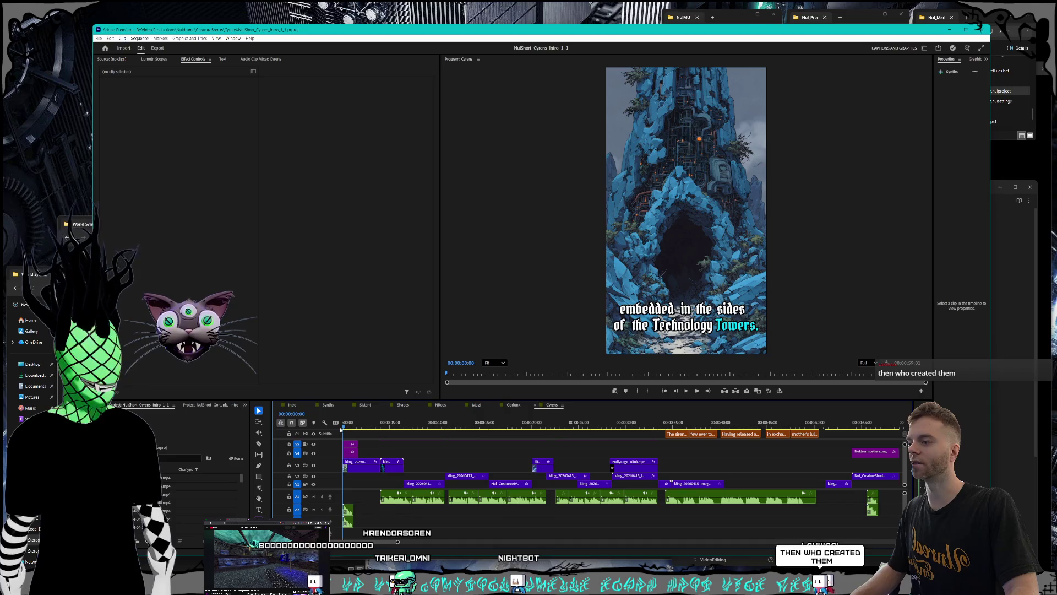
{"action": "key", "text": "Home"}
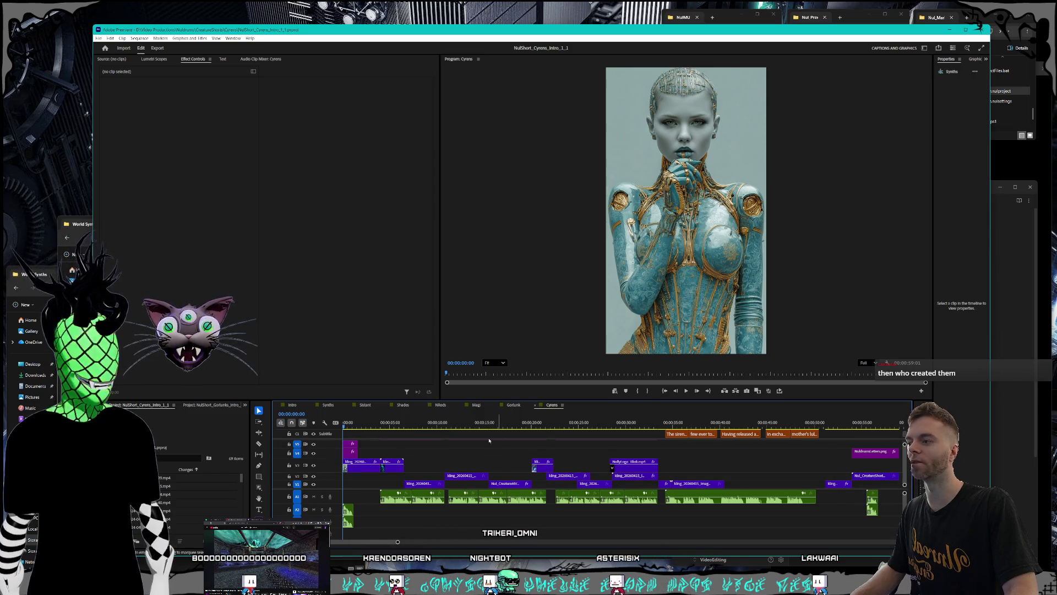
{"action": "left_click", "coordinate": [98, 38]}
{"action": "left_click", "coordinate": [113, 52]}
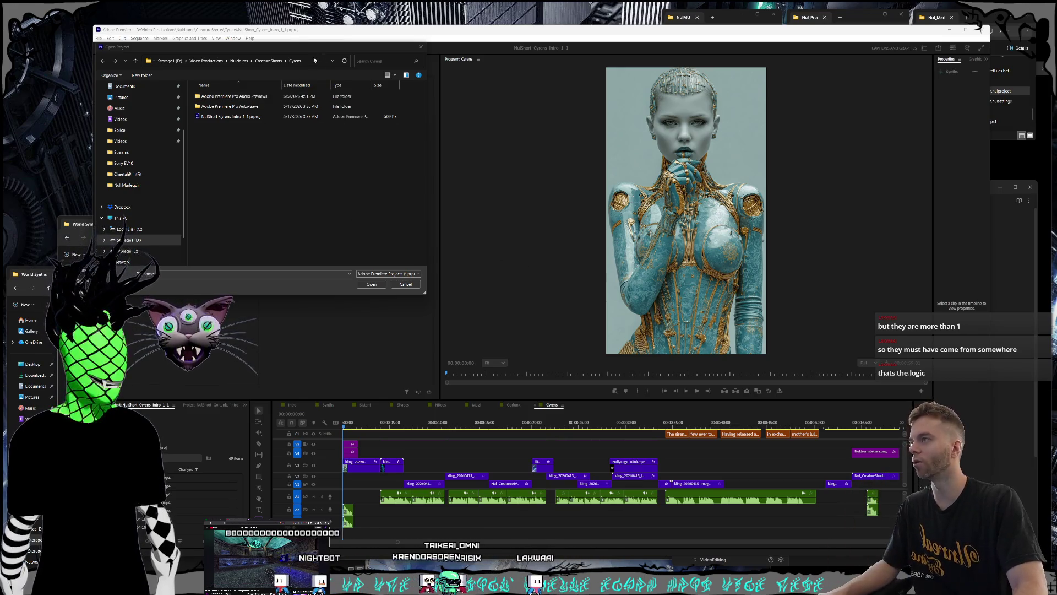
Reposition the Open Project dialog and reactivate it in the Cyrens folder
{"action": "mouse_move", "coordinate": [286, 49]}
{"action": "left_mouse_down"}
{"action": "mouse_move", "coordinate": [235, 49]}
{"action": "mouse_move", "coordinate": [279, 64]}
{"action": "mouse_move", "coordinate": [271, 70]}
{"action": "mouse_move", "coordinate": [231, 50]}
{"action": "mouse_move", "coordinate": [230, 25]}
{"action": "mouse_move", "coordinate": [257, 11]}
{"action": "mouse_move", "coordinate": [70, 121]}
{"action": "mouse_move", "coordinate": [298, 3]}
{"action": "left_mouse_up"}
{"action": "left_click", "coordinate": [95, 93]}
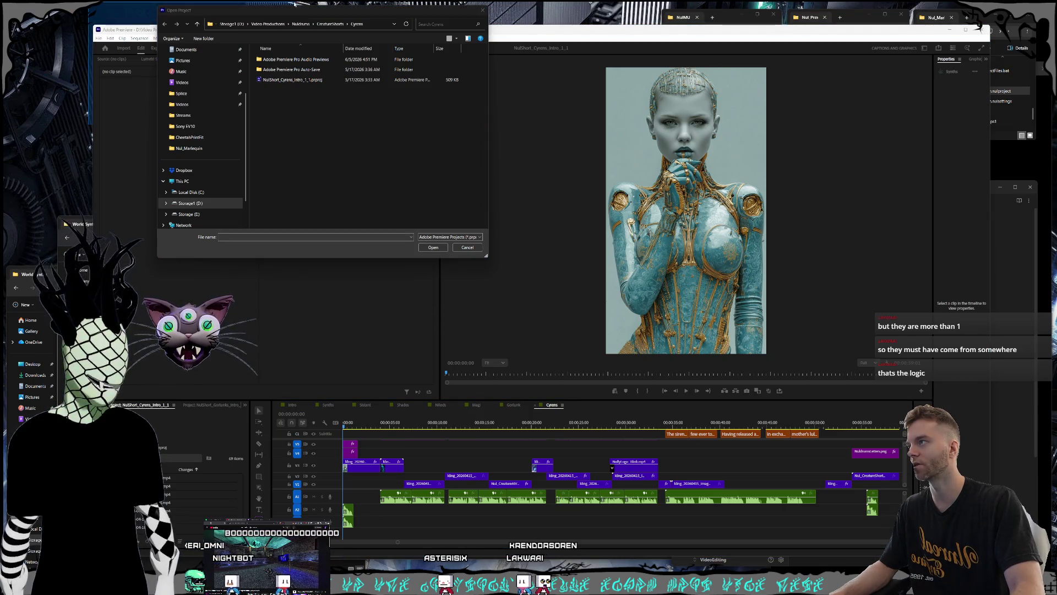
{"action": "mouse_move", "coordinate": [230, 5]}
{"action": "left_mouse_down"}
{"action": "mouse_move", "coordinate": [77, 122]}
{"action": "mouse_move", "coordinate": [293, 11]}
{"action": "left_mouse_up"}
{"action": "left_click_drag", "start_coordinate": [185, 13], "coordinate": [175, 15]}
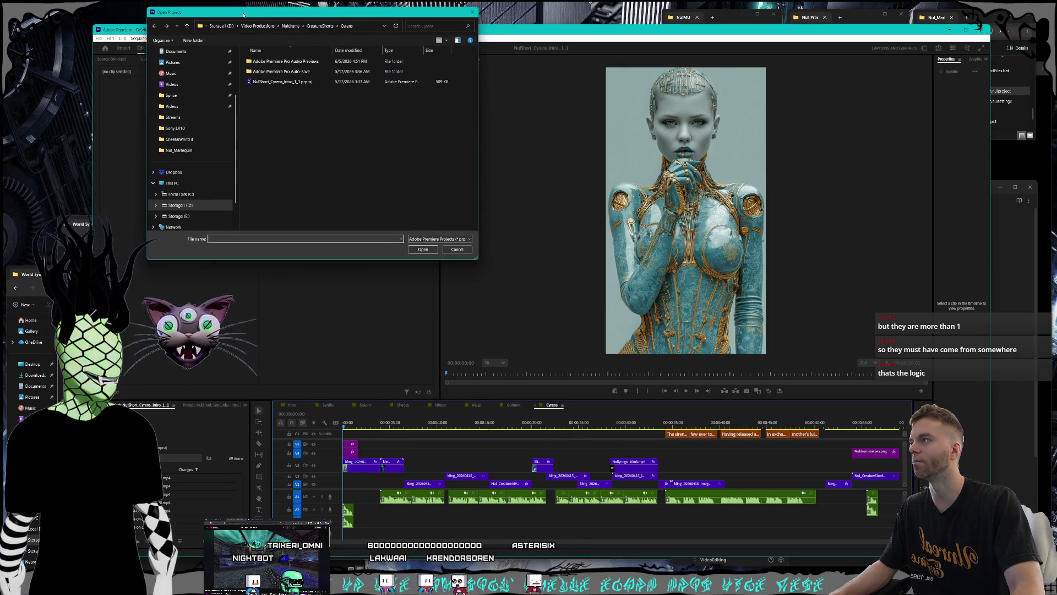
{"action": "mouse_move", "coordinate": [242, 3]}
{"action": "left_mouse_down"}
{"action": "mouse_move", "coordinate": [85, 119]}
{"action": "mouse_move", "coordinate": [5, 147]}
{"action": "mouse_move", "coordinate": [81, 136]}
{"action": "left_mouse_up"}
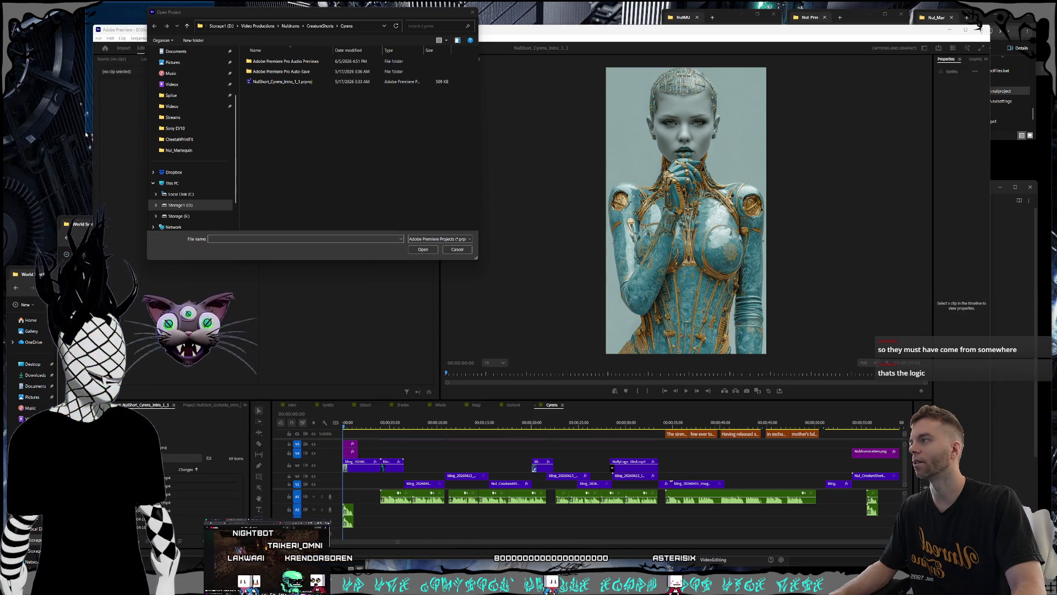
{"action": "left_click_drag", "start_coordinate": [268, 4], "coordinate": [240, 50]}
{"action": "left_click", "coordinate": [302, 107]}
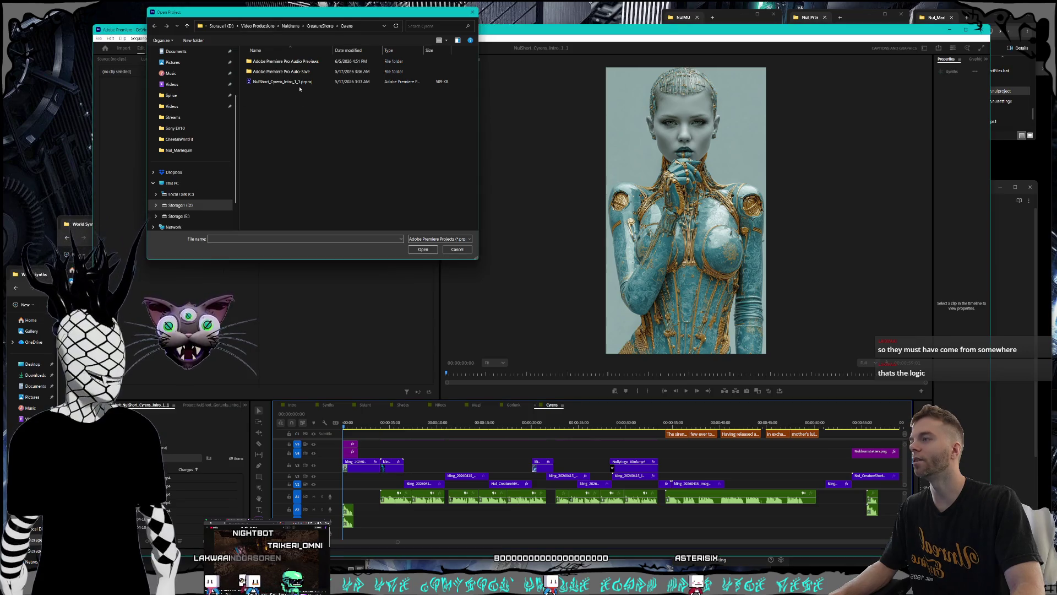
{"action": "left_click", "coordinate": [288, 83]}
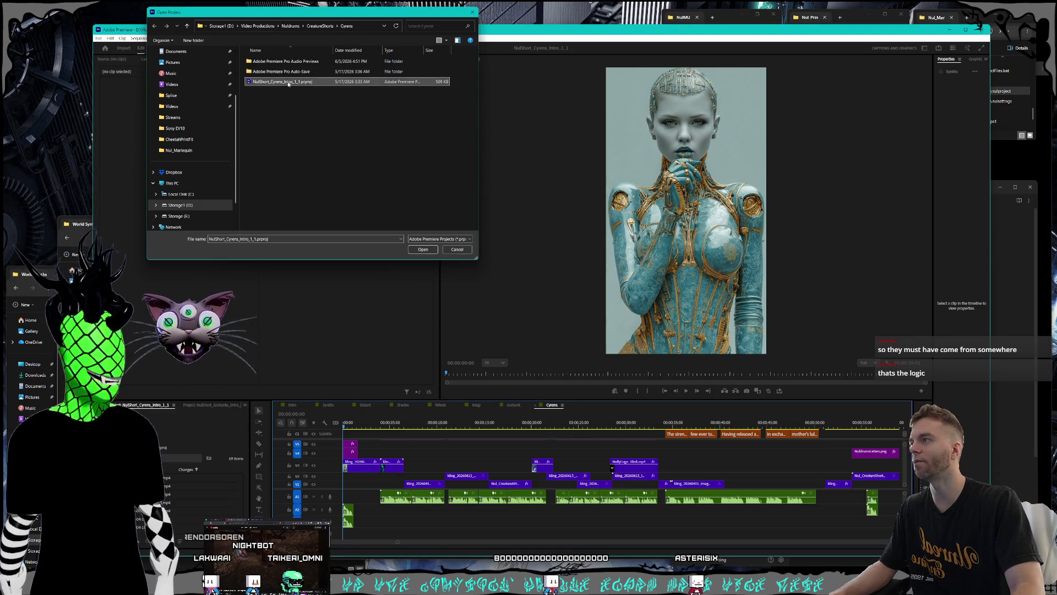
{"action": "left_click_drag", "start_coordinate": [296, 11], "coordinate": [290, 13]}
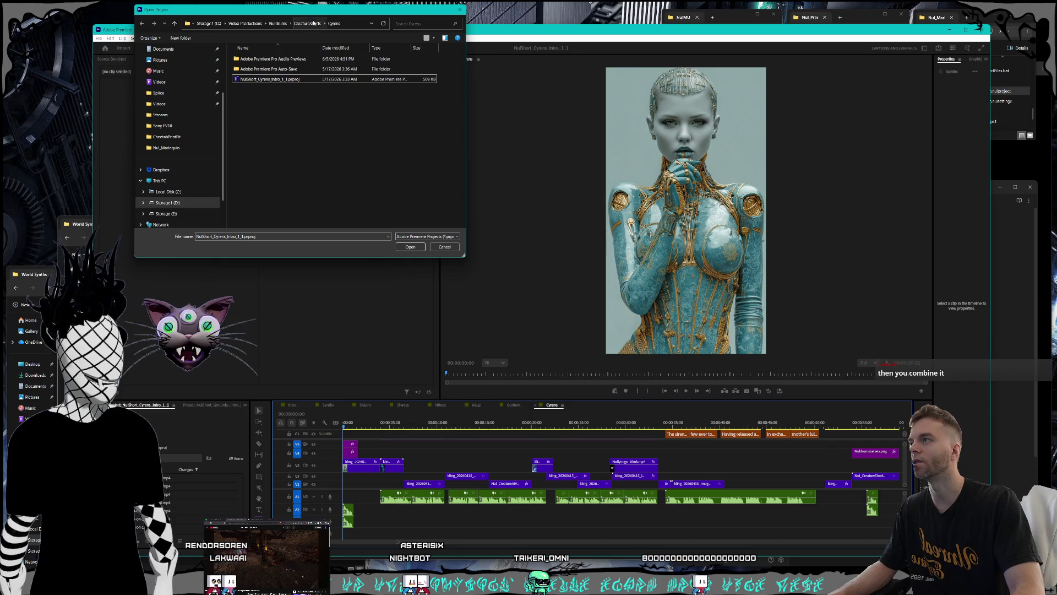
Go up to CreatureShorts, mark Sneerlins in the order notes, and open NulShort_Sneerlins_Intro_1_1.prproj
{"action": "left_click", "coordinate": [314, 22]}
{"action": "left_click", "coordinate": [1026, 454]}
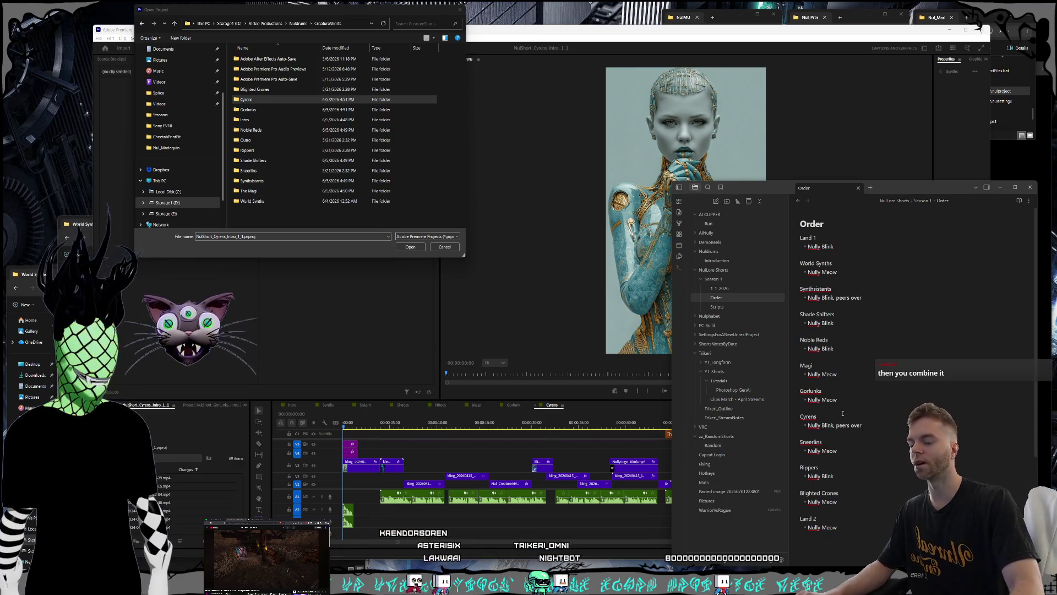
{"action": "left_click", "coordinate": [879, 424]}
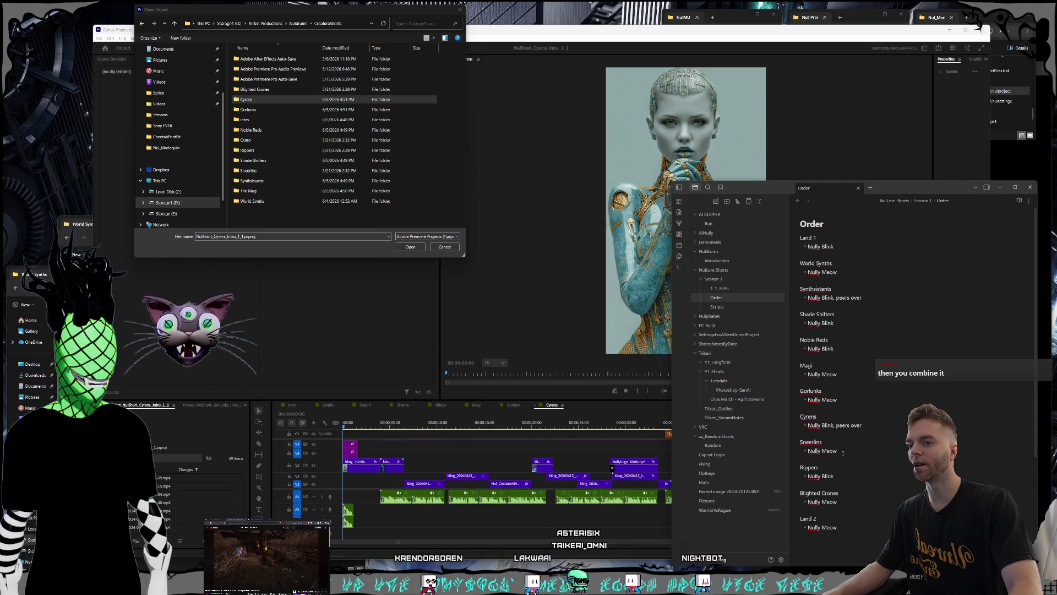
{"action": "left_click_drag", "start_coordinate": [843, 451], "coordinate": [778, 441]}
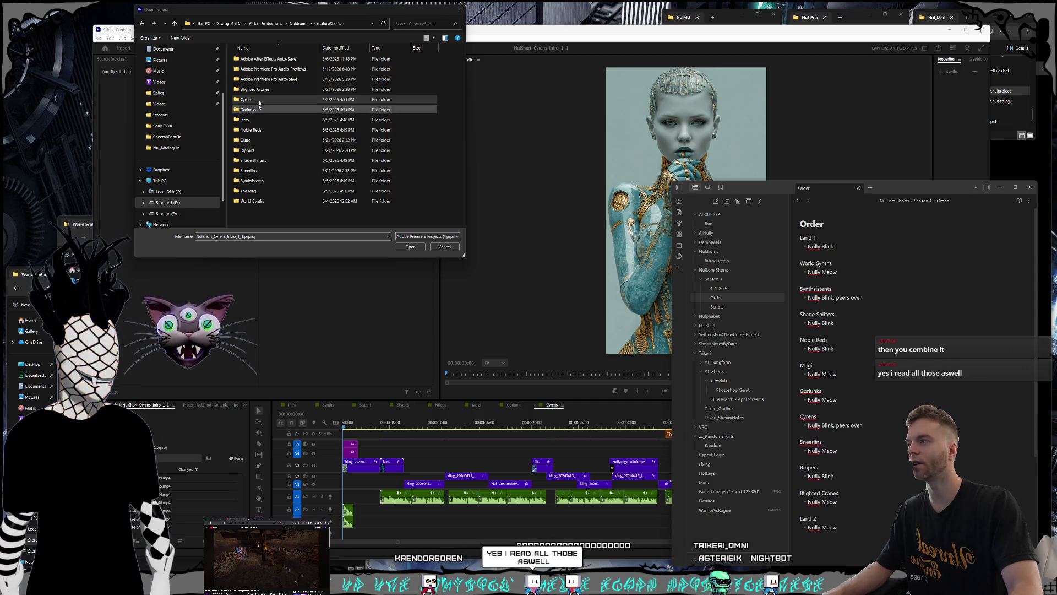
{"action": "double_click", "coordinate": [249, 171]}
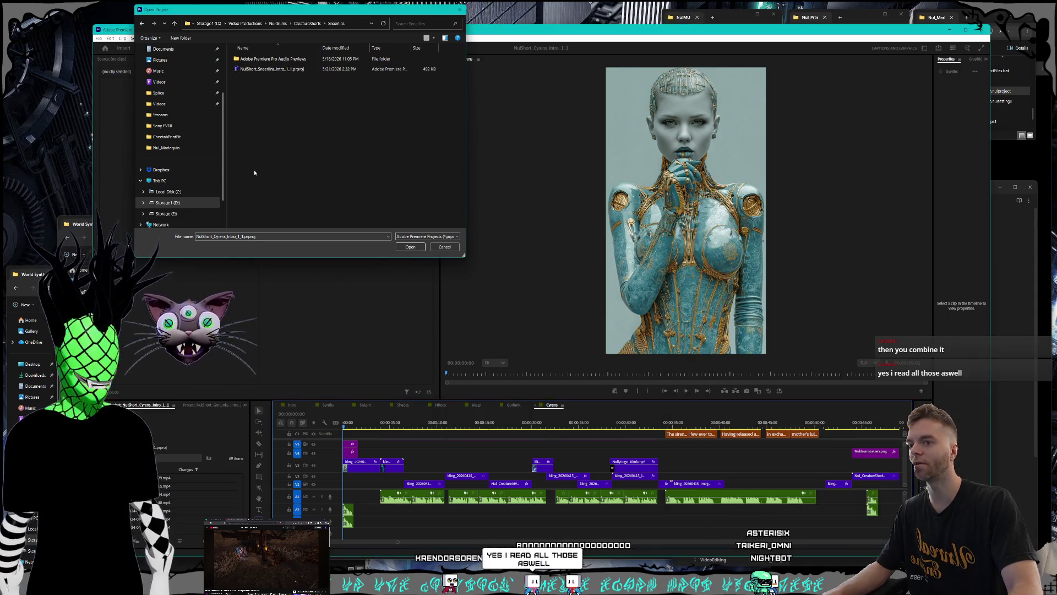
{"action": "double_click", "coordinate": [266, 70]}
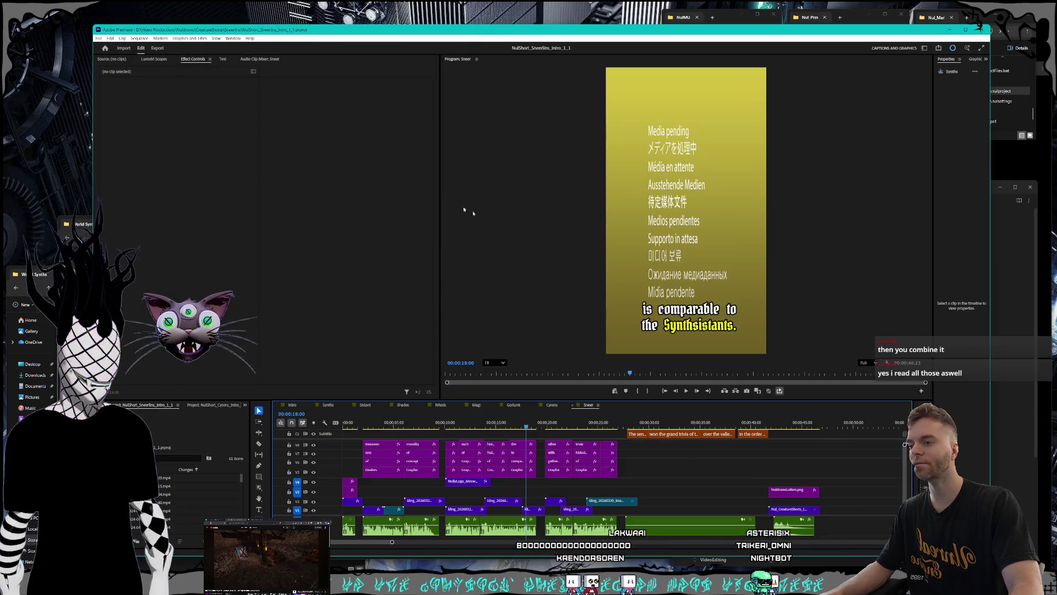
Check the Rippers entry in the episode order notes
{"action": "left_click", "coordinate": [995, 472]}
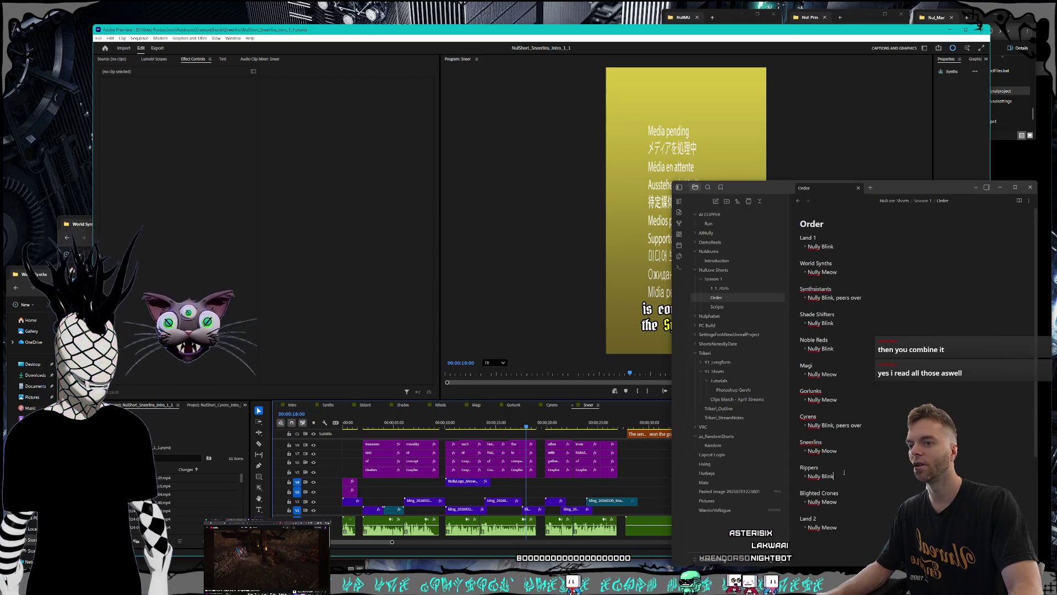
{"action": "left_click", "coordinate": [838, 472]}
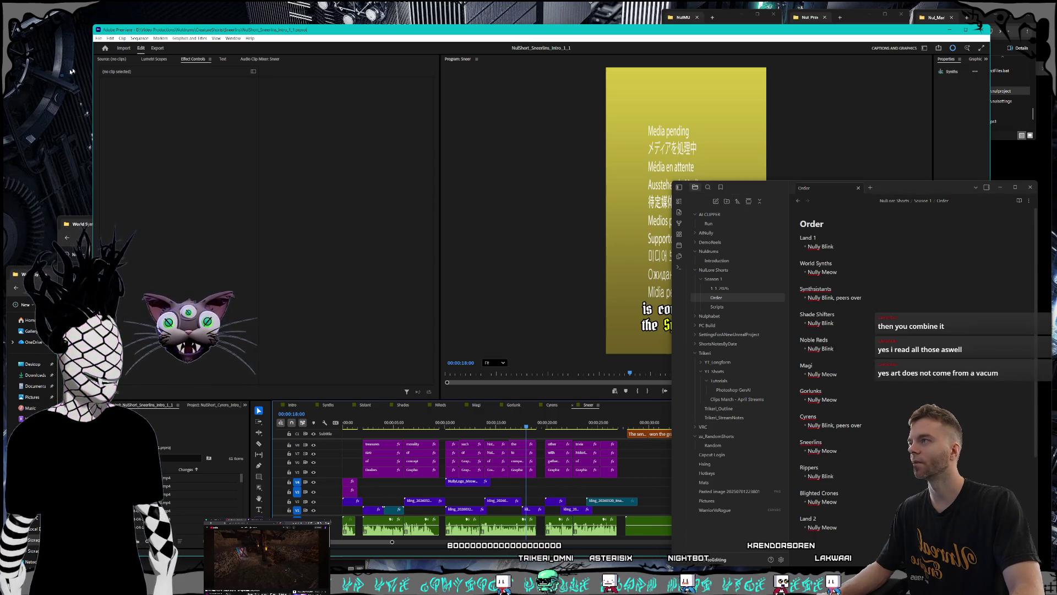
{"action": "left_click", "coordinate": [99, 40]}
Open NulShort_Rippers_Intro_1_1.prproj from the Rippers folder under CreatureShorts
{"action": "left_click", "coordinate": [99, 39]}
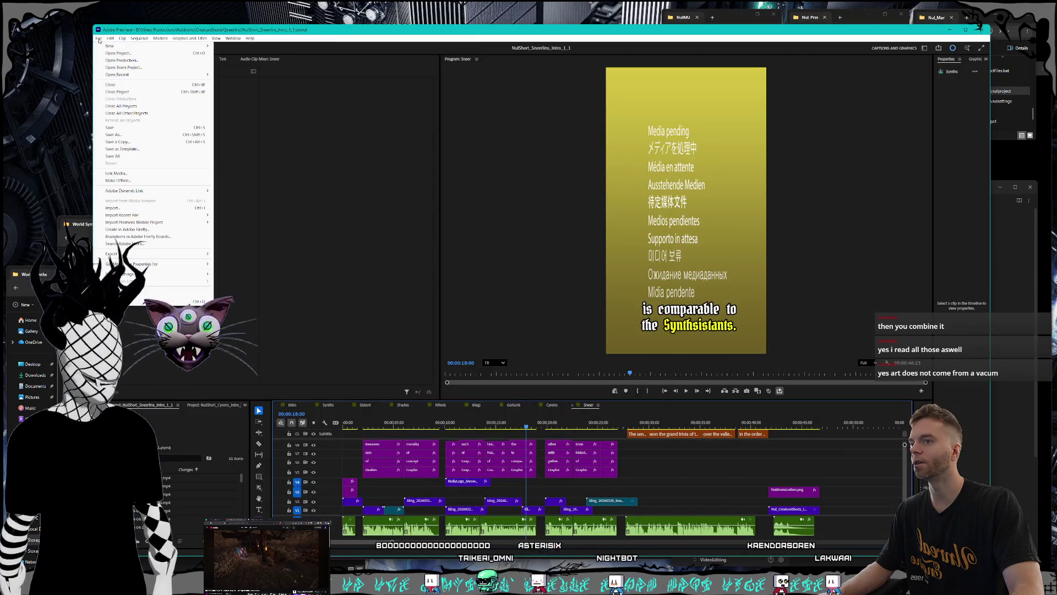
{"action": "left_click", "coordinate": [170, 101]}
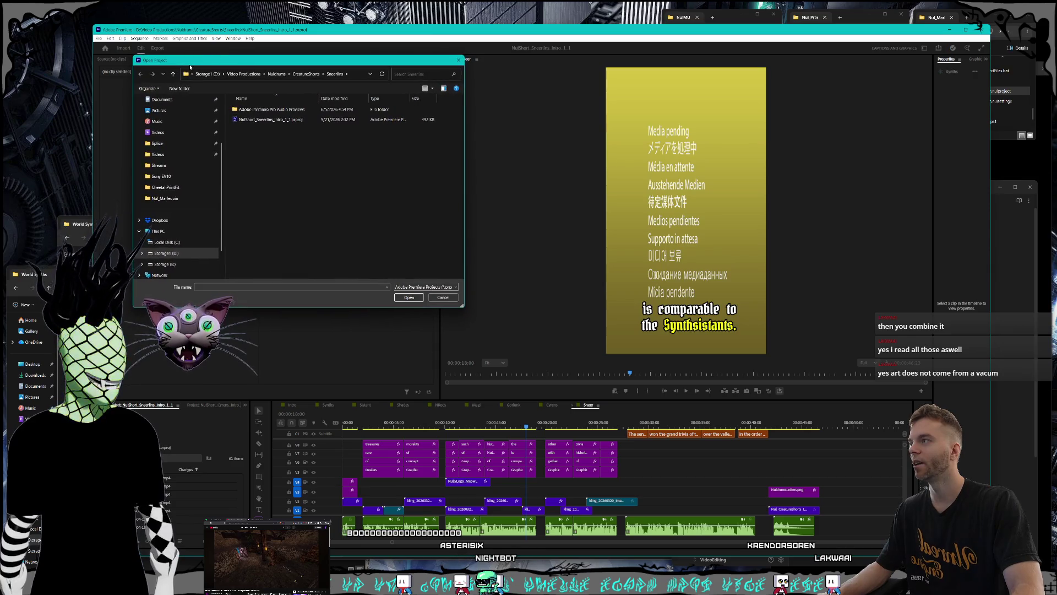
{"action": "left_click", "coordinate": [310, 74]}
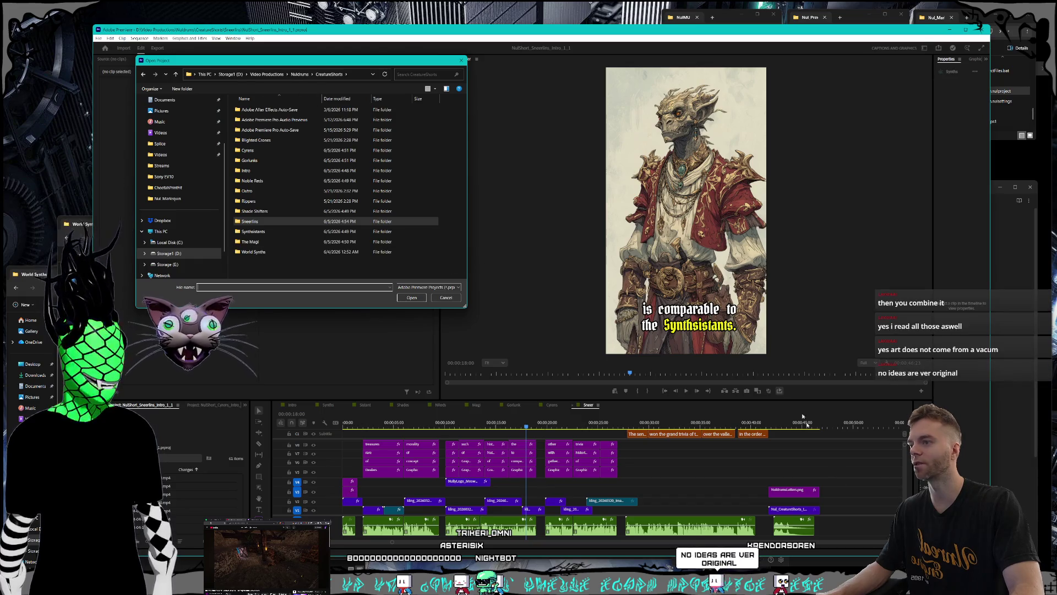
{"action": "key", "text": "alt+Tab"}
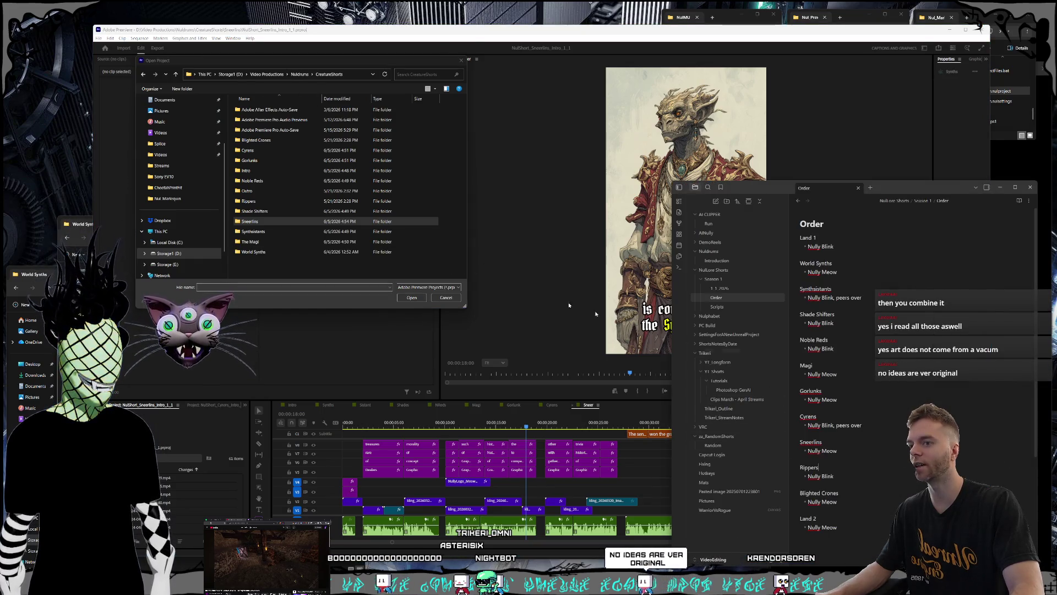
{"action": "double_click", "coordinate": [261, 201]}
{"action": "double_click", "coordinate": [272, 131]}
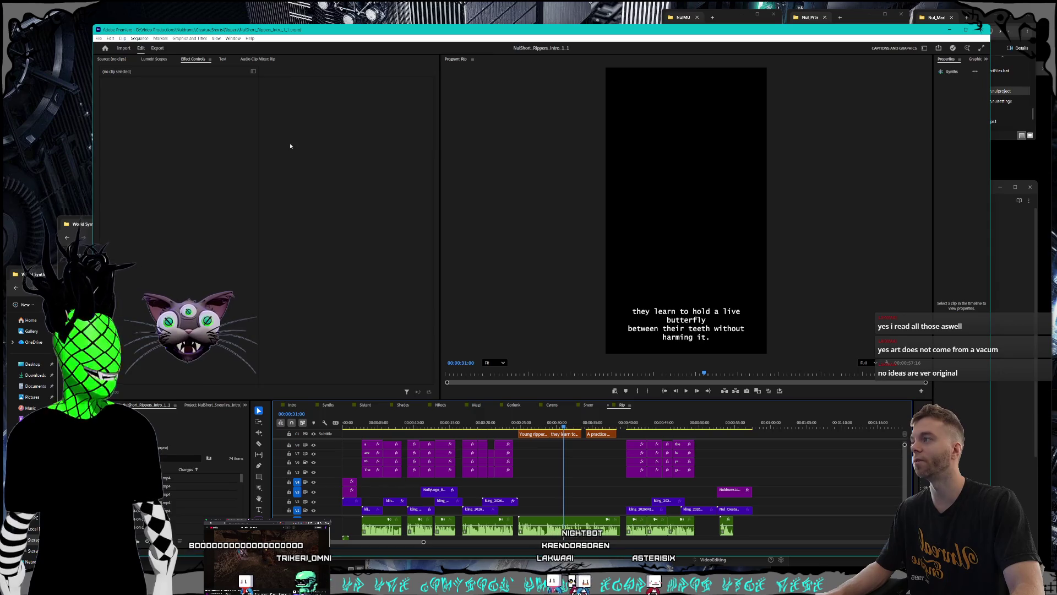
After glancing at the order notes, open the NulShort_BlightedCrones_Intro project from the Blighted Crones folder
{"action": "left_click", "coordinate": [995, 467]}
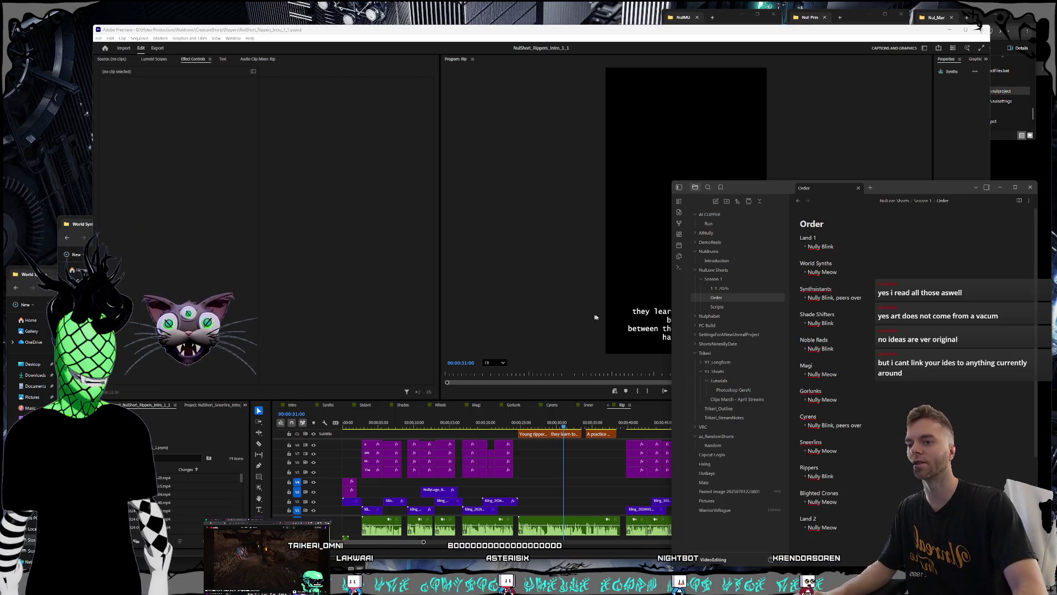
{"action": "left_click", "coordinate": [134, 35]}
{"action": "left_click", "coordinate": [99, 38]}
{"action": "left_click", "coordinate": [132, 53]}
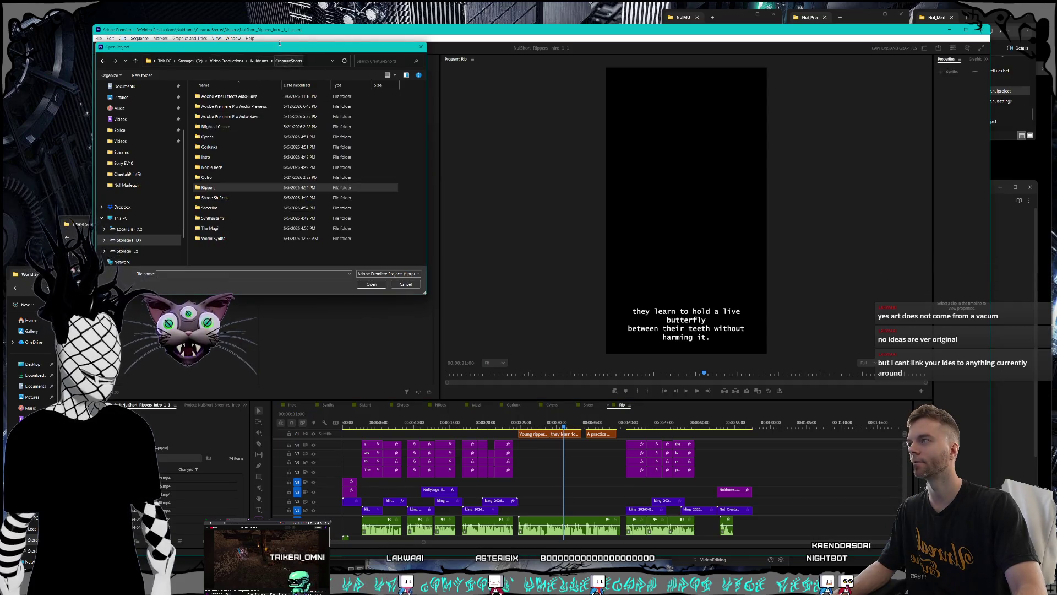
{"action": "left_click_drag", "start_coordinate": [279, 44], "coordinate": [345, 42]}
{"action": "double_click", "coordinate": [284, 125]}
{"action": "left_click", "coordinate": [300, 114]}
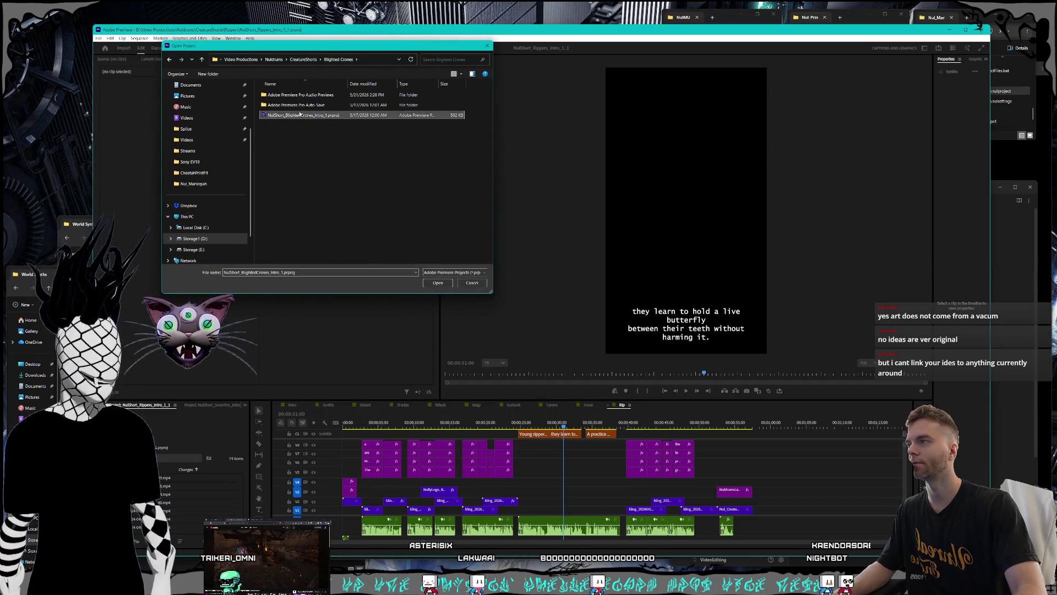
{"action": "double_click", "coordinate": [300, 114]}
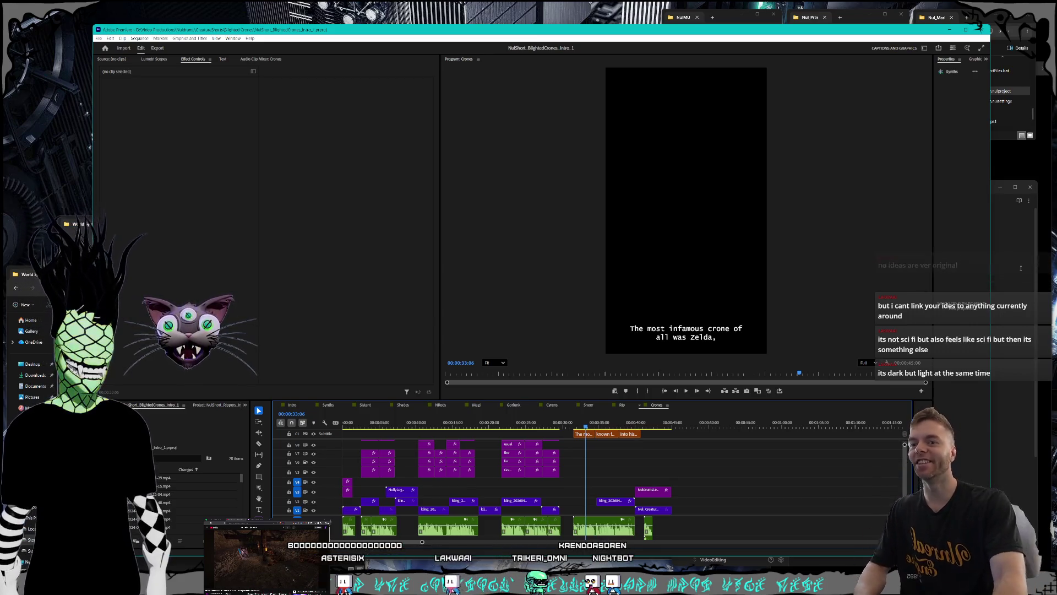
Review the episode order notes, nudging their window slightly
{"action": "left_click", "coordinate": [1003, 357]}
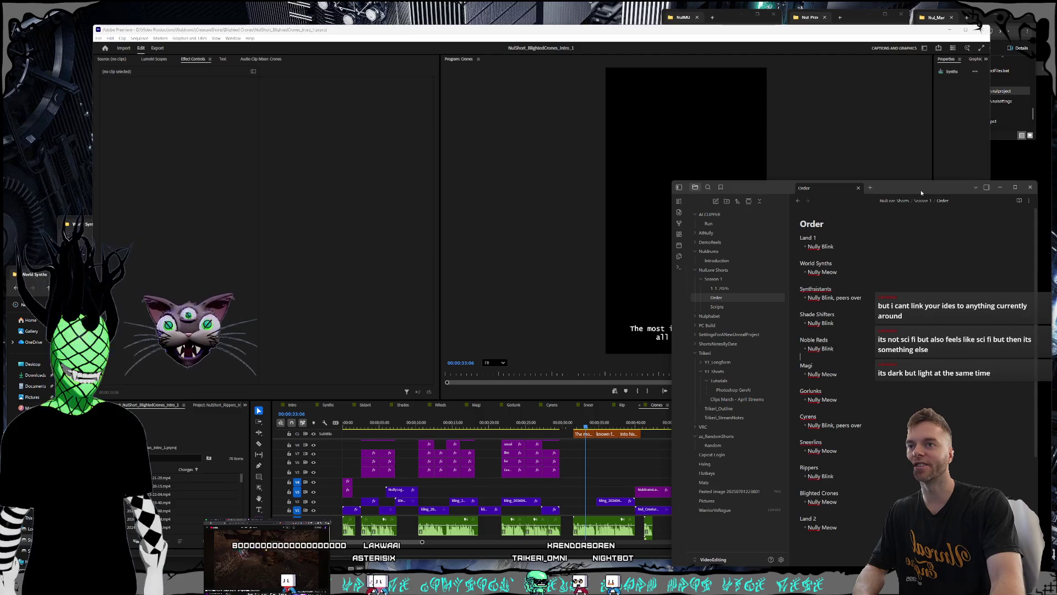
{"action": "left_click_drag", "start_coordinate": [925, 193], "coordinate": [929, 190]}
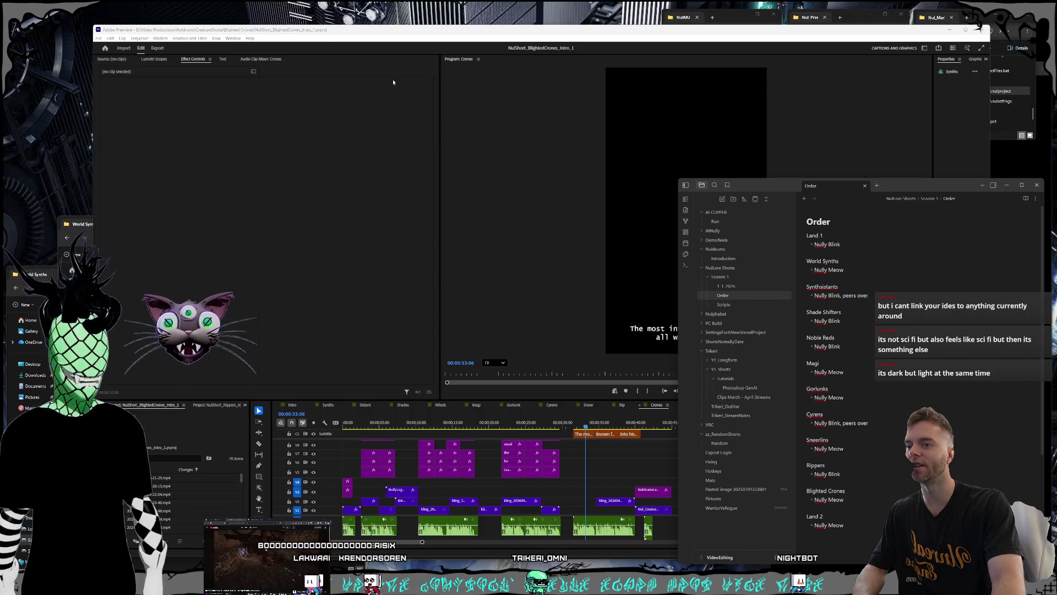
{"action": "left_click", "coordinate": [257, 31]}
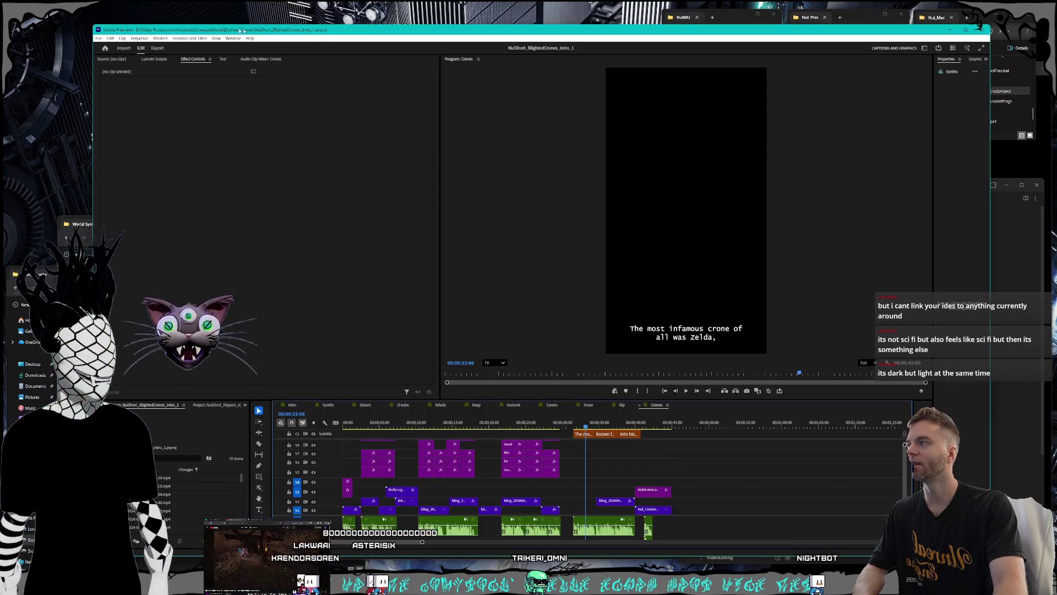
Open the NulShort_LandOfNuldrums project from the Outro folder
{"action": "left_click", "coordinate": [98, 39]}
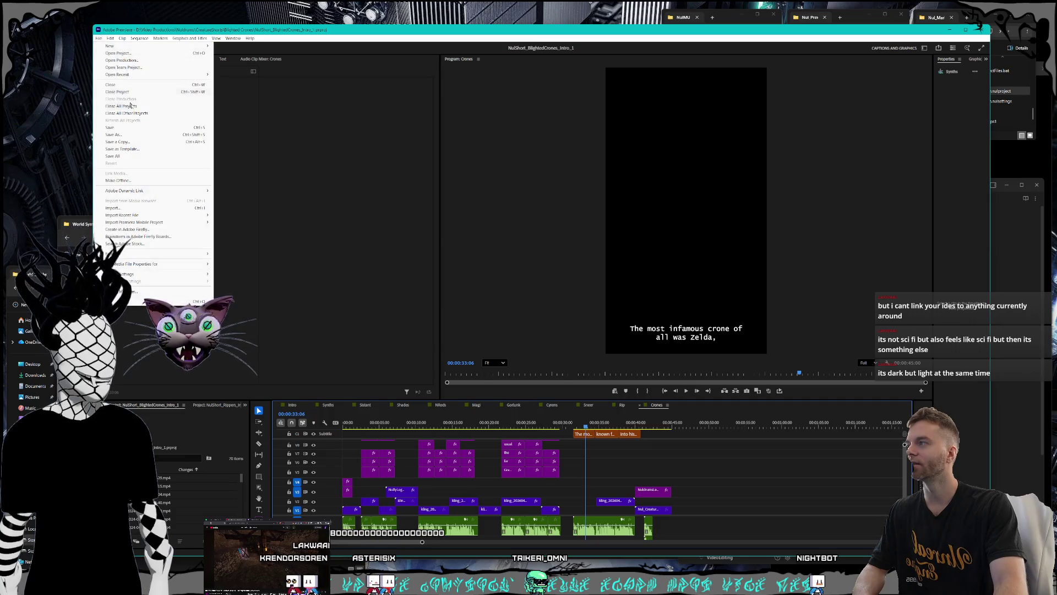
{"action": "left_click", "coordinate": [127, 54]}
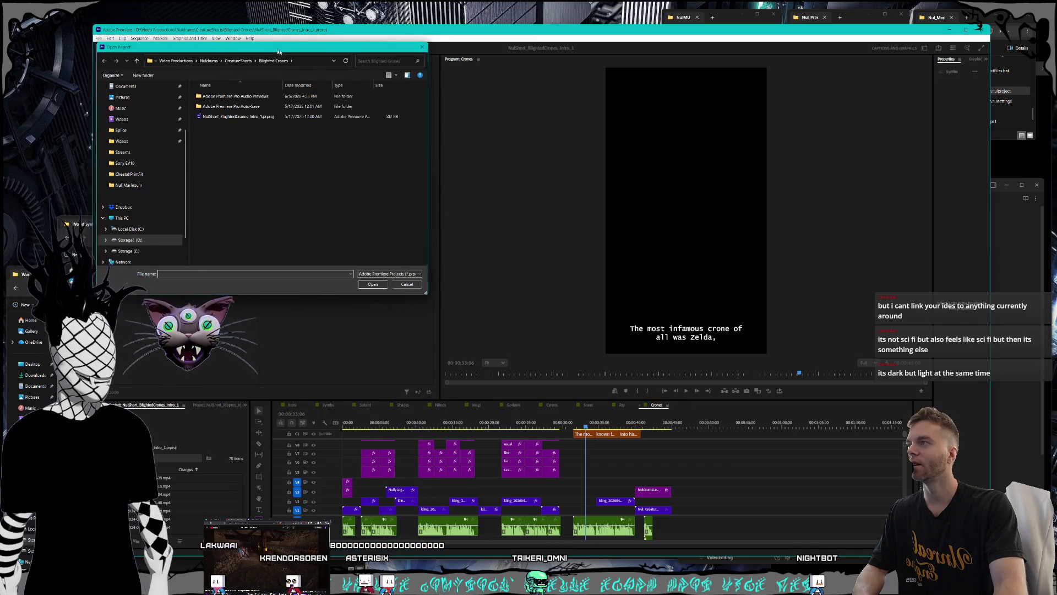
{"action": "left_click_drag", "start_coordinate": [338, 66], "coordinate": [358, 68]}
{"action": "double_click", "coordinate": [332, 198]}
{"action": "double_click", "coordinate": [350, 117]}
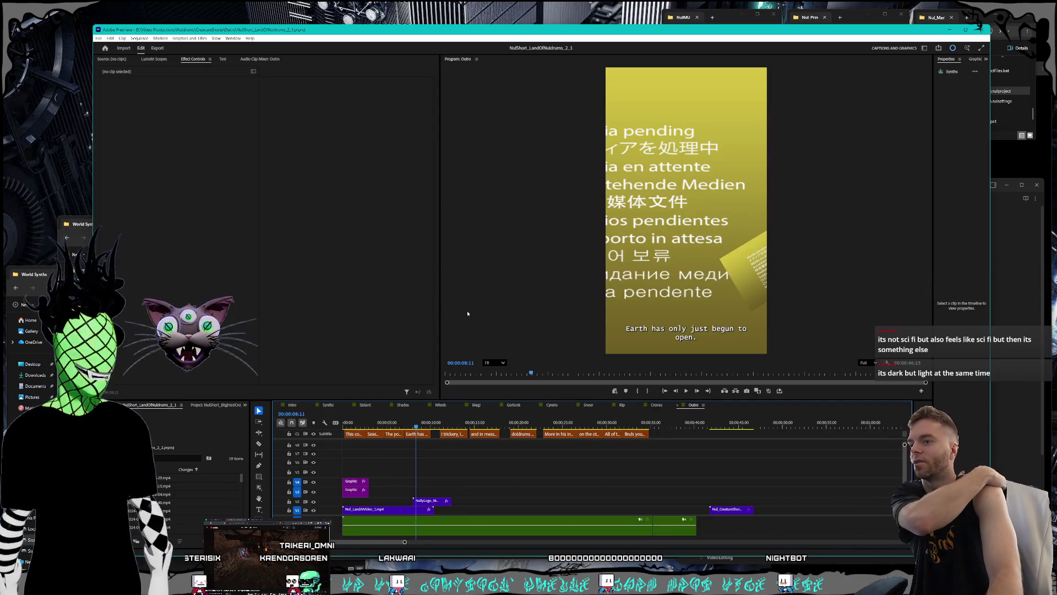
Switch the timeline to the Land of Nuldrums Intro sequence
{"action": "left_click", "coordinate": [293, 405]}
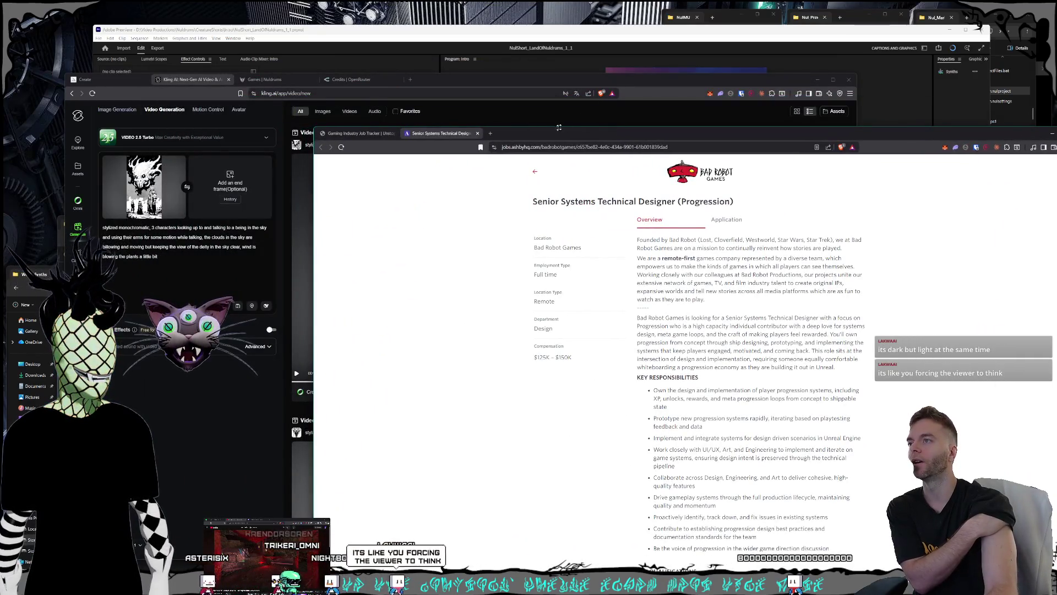
Move the job tracker and Senior Systems Technical Designer posting tabs into the Kling browser window
{"action": "left_click", "coordinate": [489, 49]}
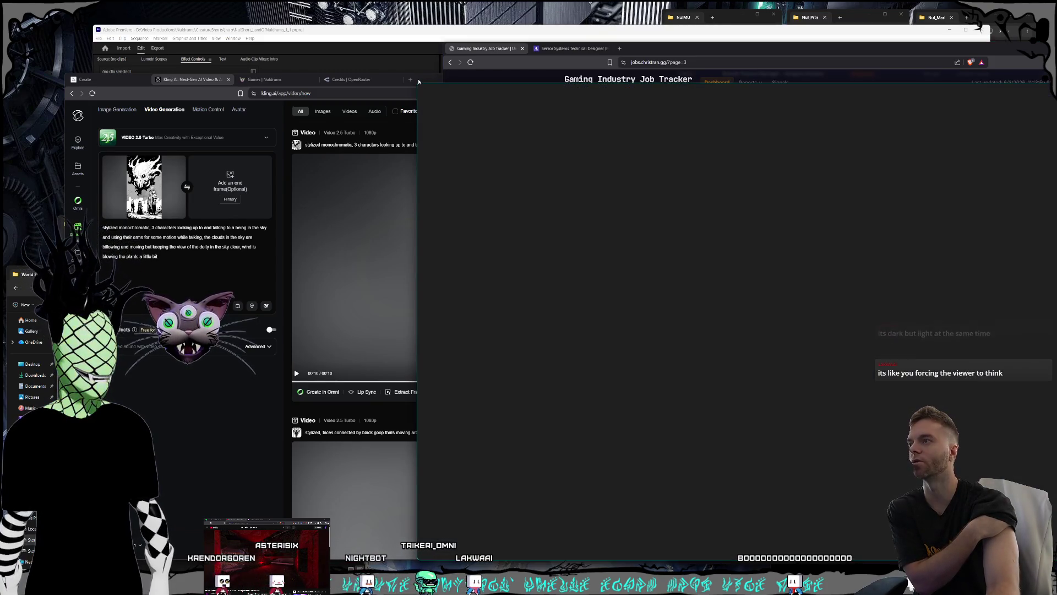
{"action": "left_click_drag", "start_coordinate": [418, 81], "coordinate": [424, 81]}
{"action": "mouse_move", "coordinate": [494, 49]}
{"action": "left_mouse_down"}
{"action": "mouse_move", "coordinate": [529, 81]}
{"action": "mouse_move", "coordinate": [408, 90]}
{"action": "left_mouse_up"}
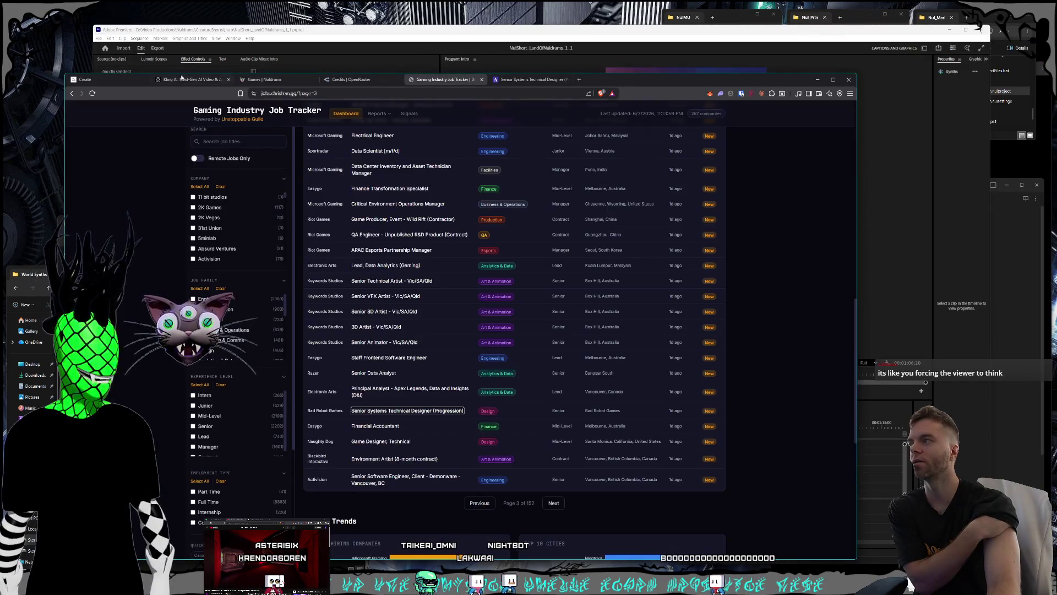
Show the Kling video generation tab, reposition the browser, and return to Premiere
{"action": "left_click", "coordinate": [182, 77]}
{"action": "left_click_drag", "start_coordinate": [615, 81], "coordinate": [681, 57]}
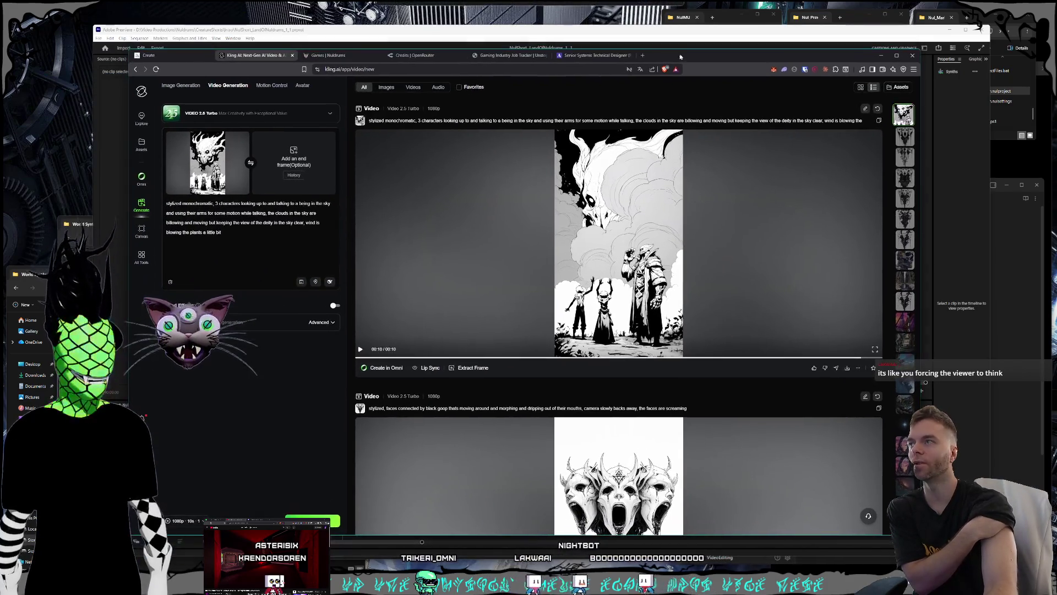
{"action": "left_click", "coordinate": [245, 29]}
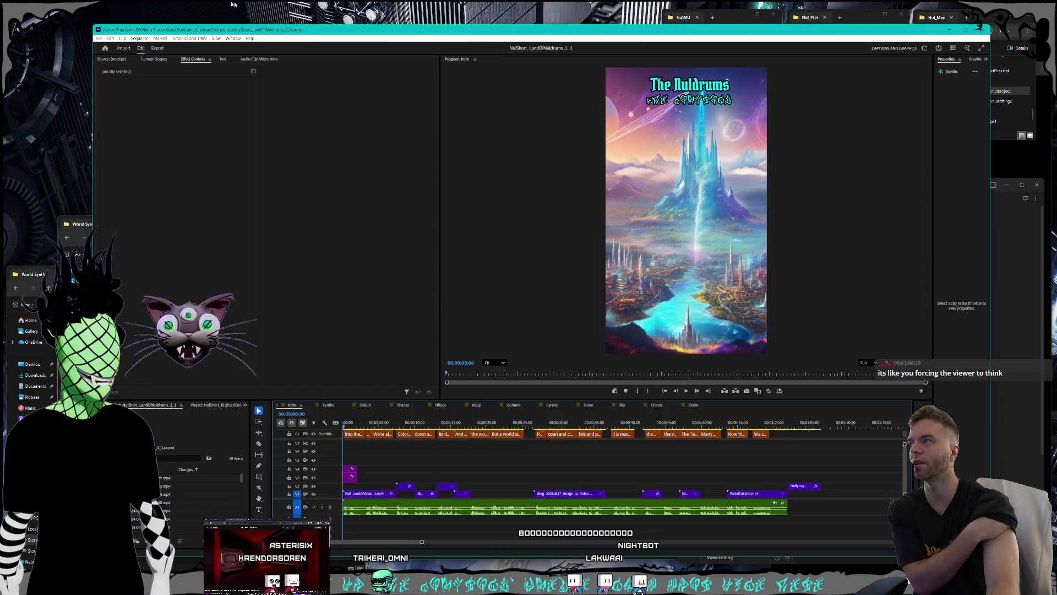
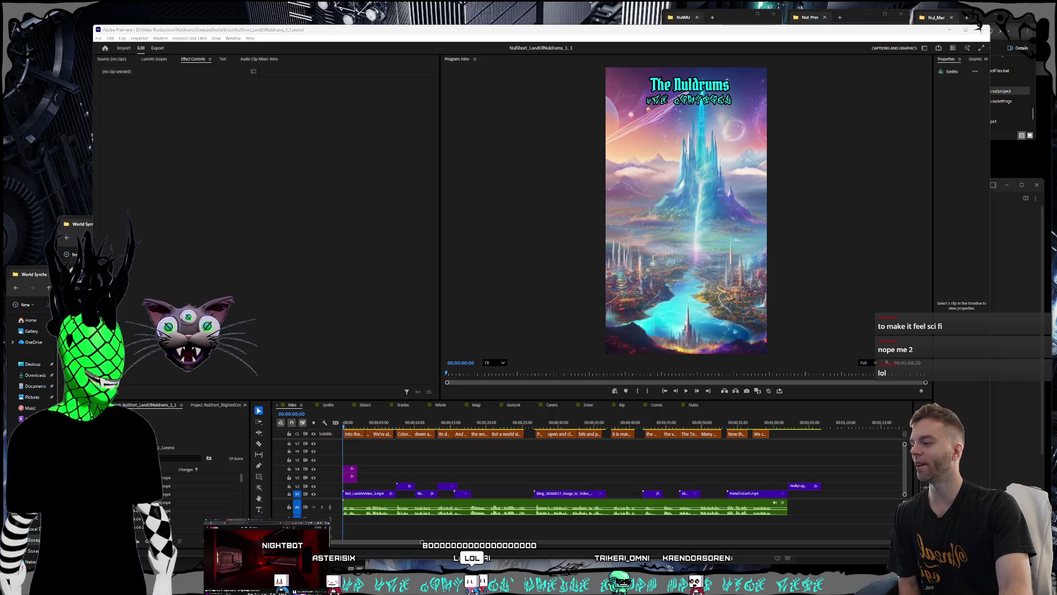
In a new Brave tab, search Google for 'steam punk'
{"action": "key", "text": "alt+Tab"}
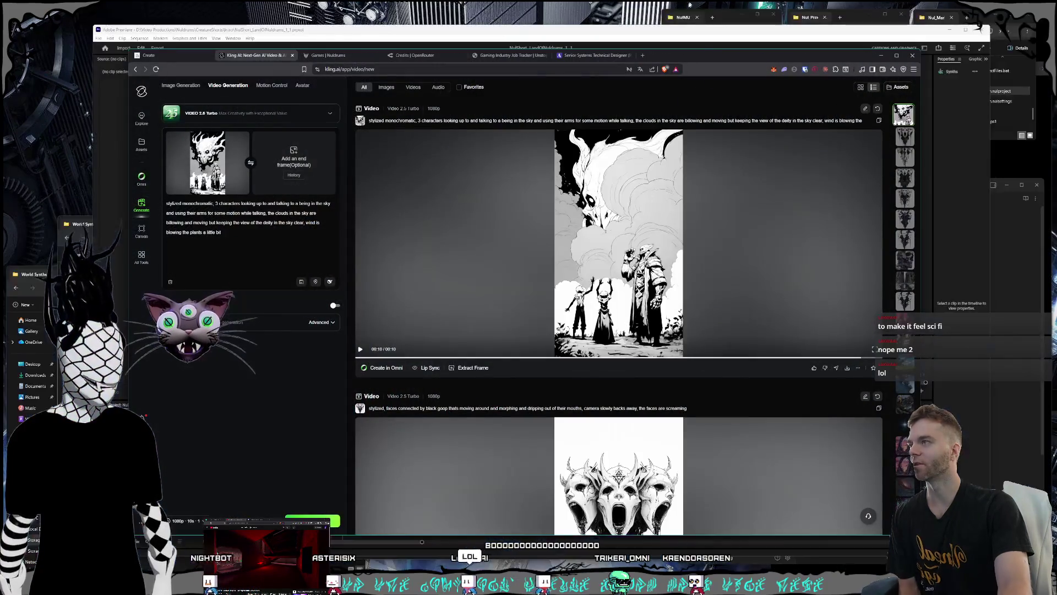
{"action": "left_click", "coordinate": [663, 52]}
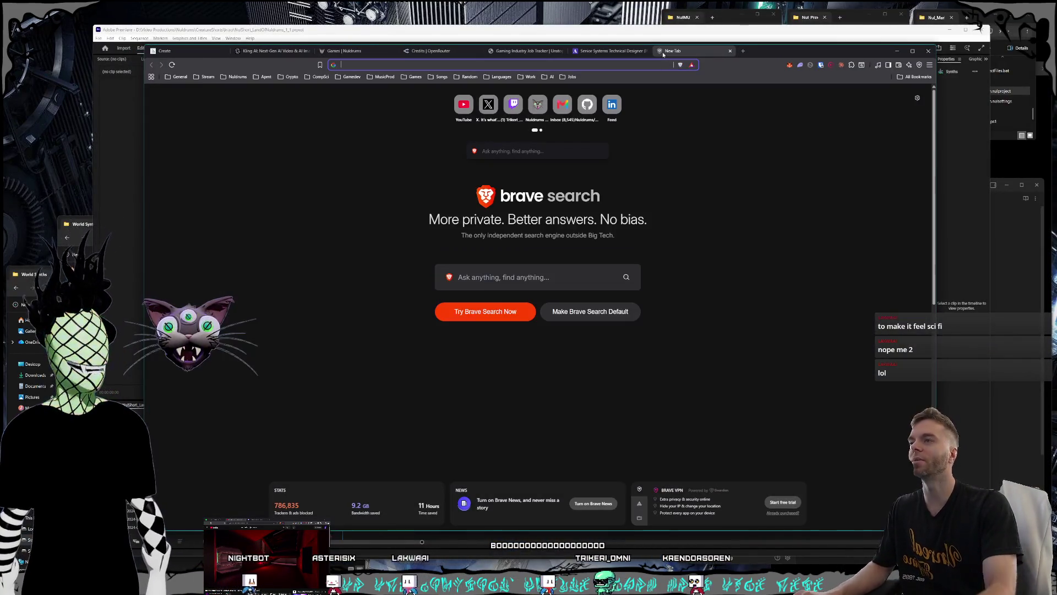
{"action": "type", "text": "whasteam"}
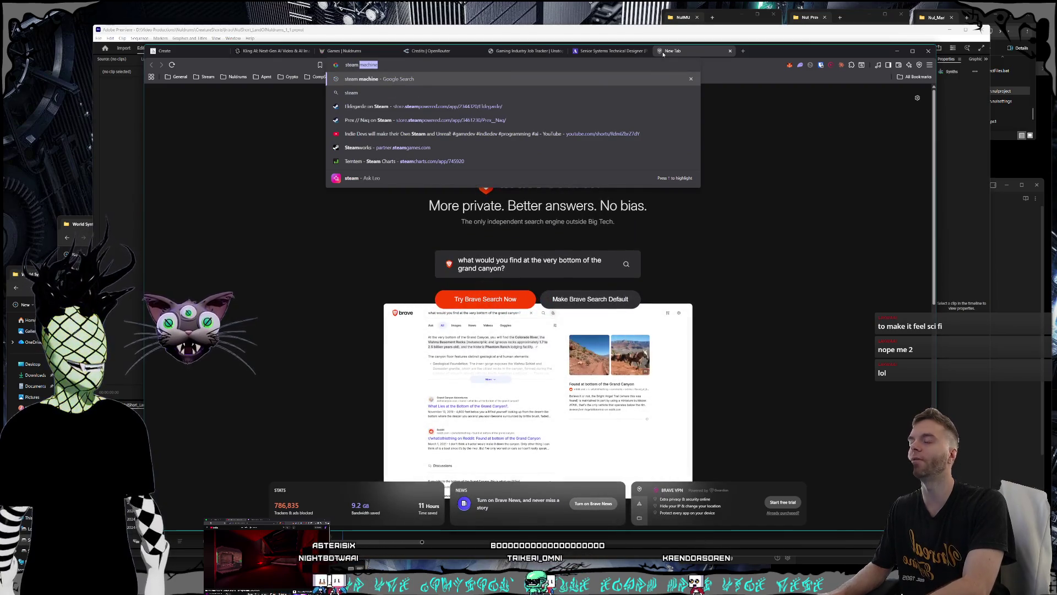
{"action": "type", "text": " pu"}
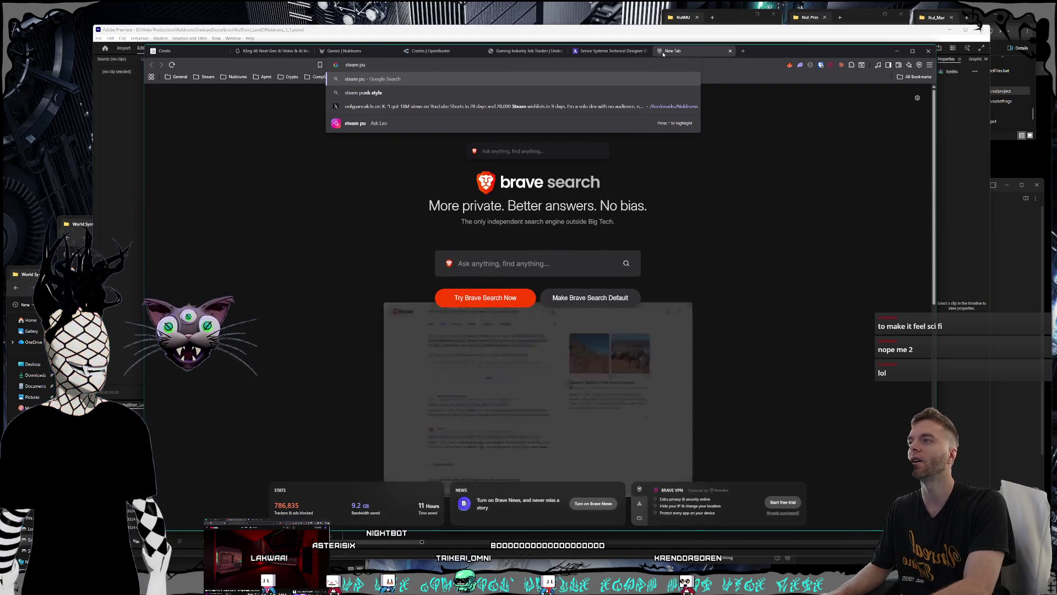
{"action": "type", "text": "nk"}
{"action": "key", "text": "Return"}
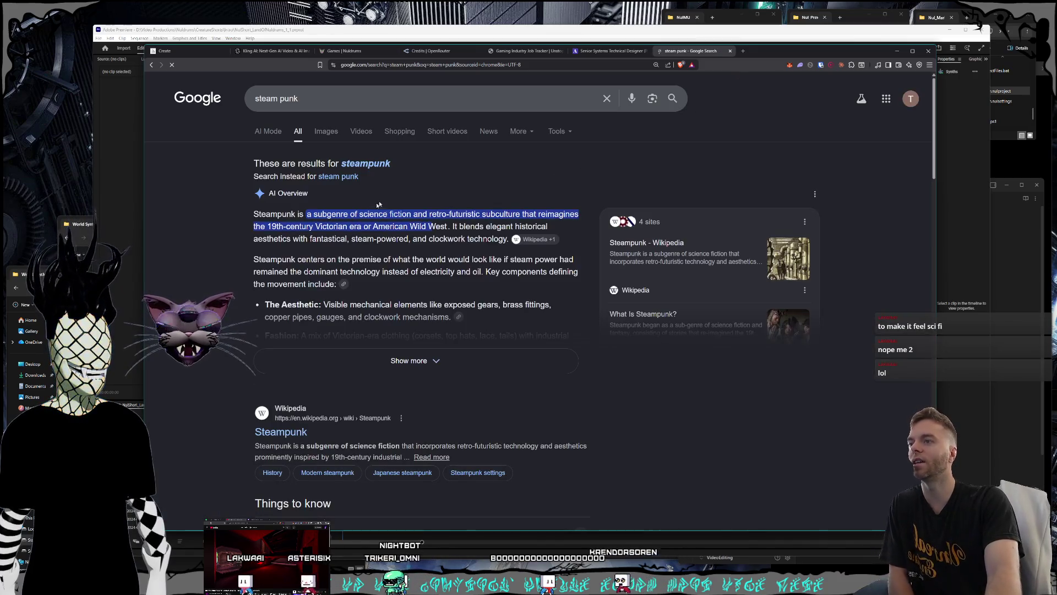
Browse steampunk image results and preview the Clockwork Revolution image
{"action": "left_click", "coordinate": [328, 137]}
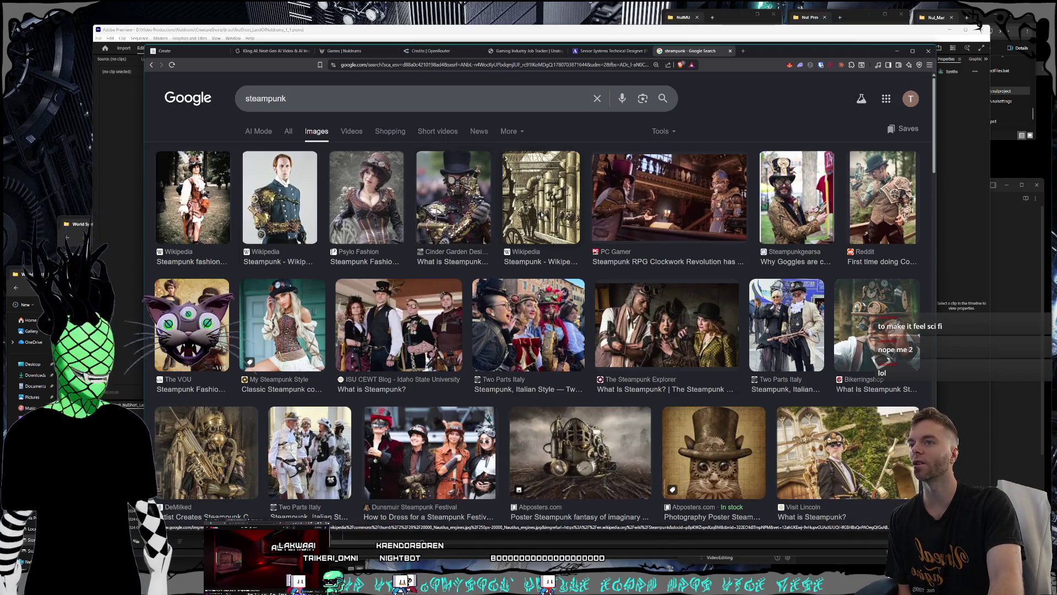
{"action": "left_click", "coordinate": [675, 212]}
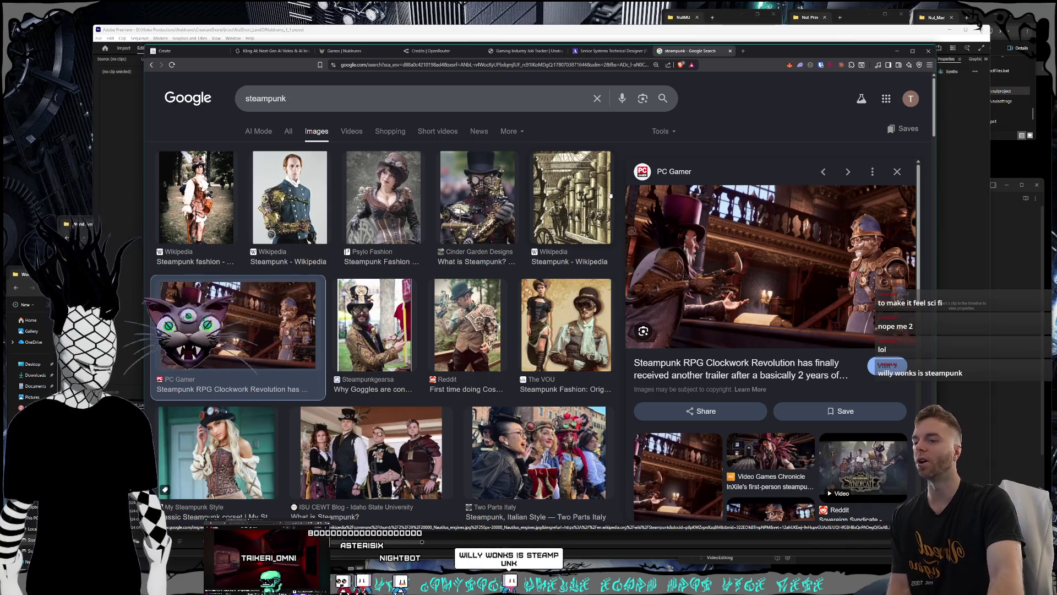
{"action": "scroll", "coordinate": [598, 206], "scroll_direction": "down", "scroll_amount": 1}
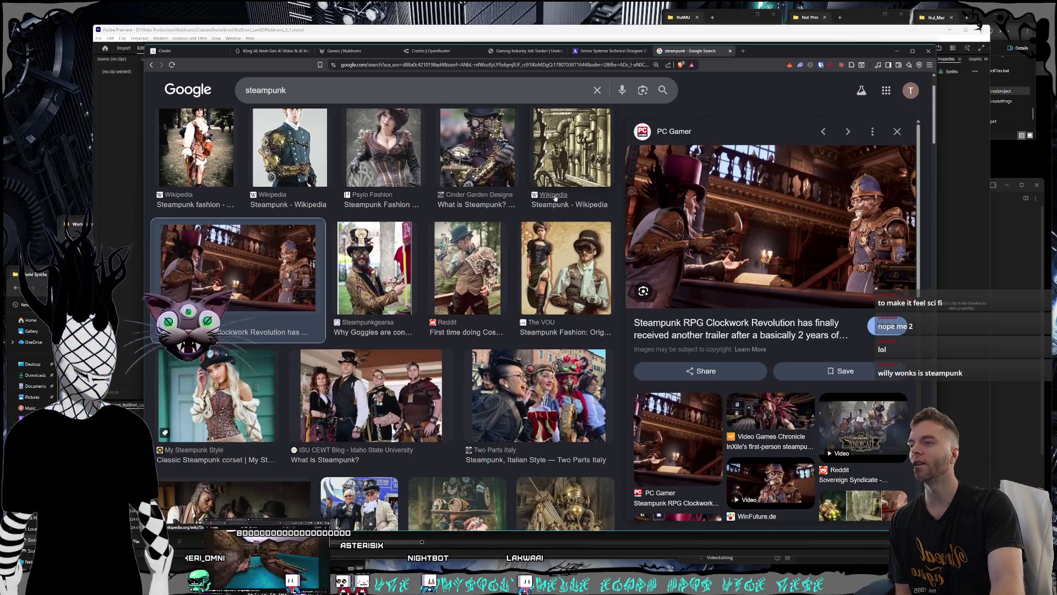
{"action": "scroll", "coordinate": [554, 198], "scroll_direction": "down", "scroll_amount": 1}
{"action": "scroll", "coordinate": [526, 314], "scroll_direction": "down", "scroll_amount": 4}
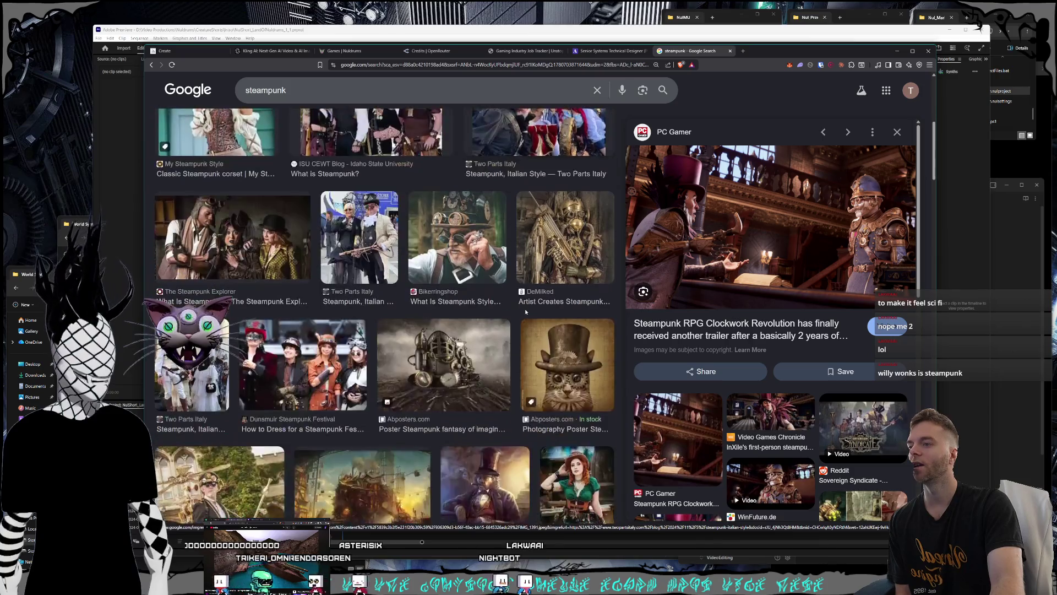
{"action": "scroll", "coordinate": [523, 316], "scroll_direction": "up", "scroll_amount": 6}
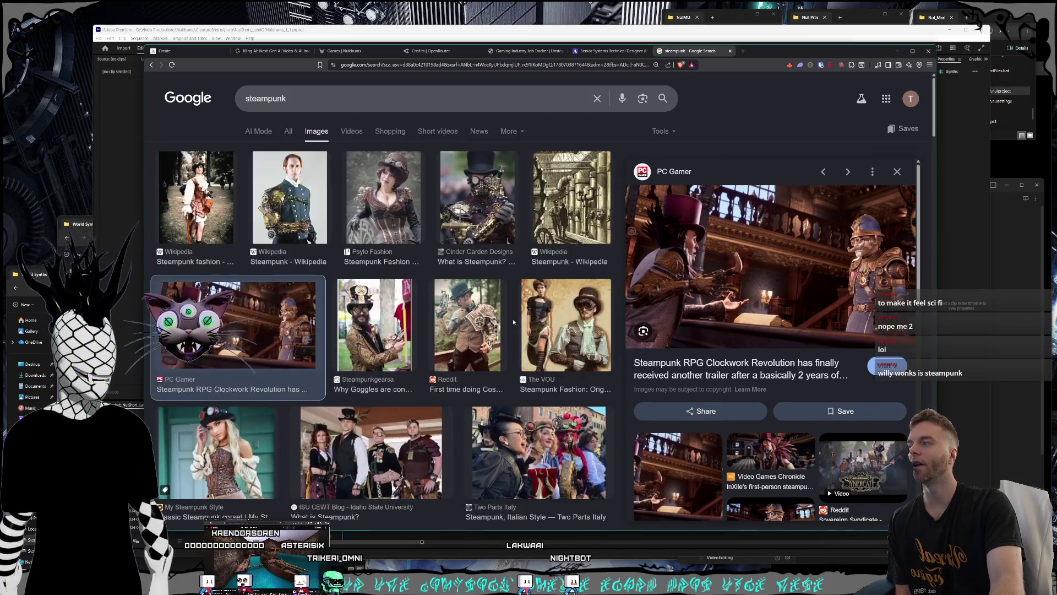
Search Google for 'map league of legends'
{"action": "key", "text": "slash"}
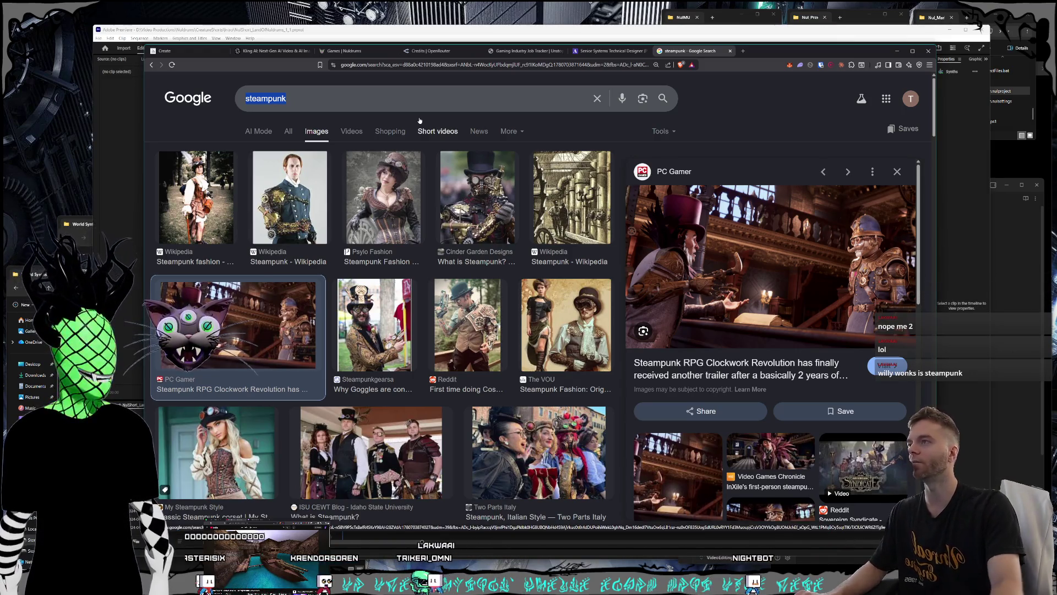
{"action": "key", "text": "ctrl+l"}
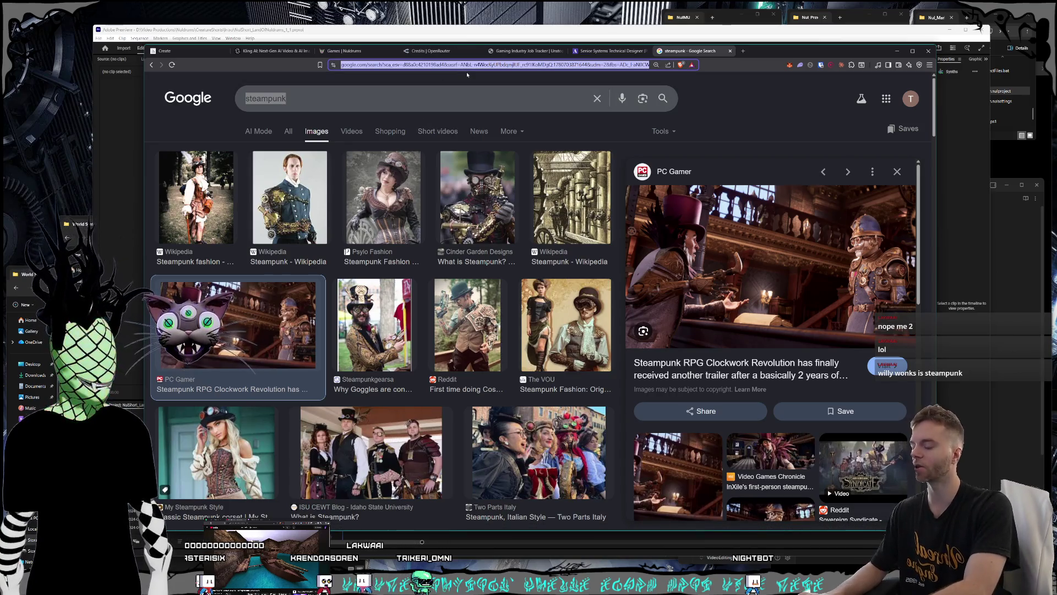
{"action": "type", "text": "map league of legends"}
{"action": "key", "text": "Return"}
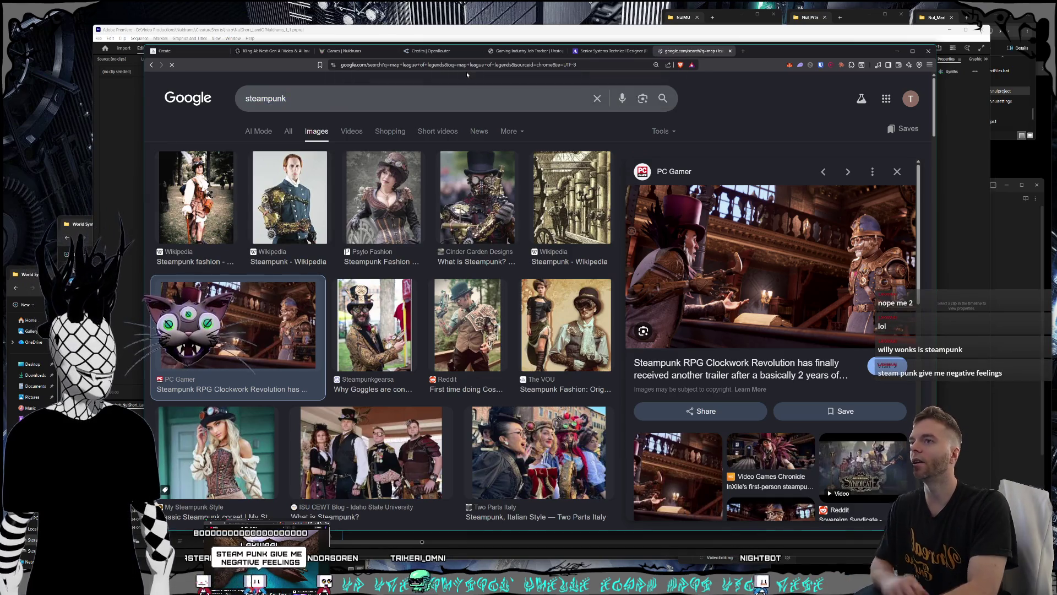
{"action": "scroll", "coordinate": [384, 400], "scroll_direction": "down", "scroll_amount": 1}
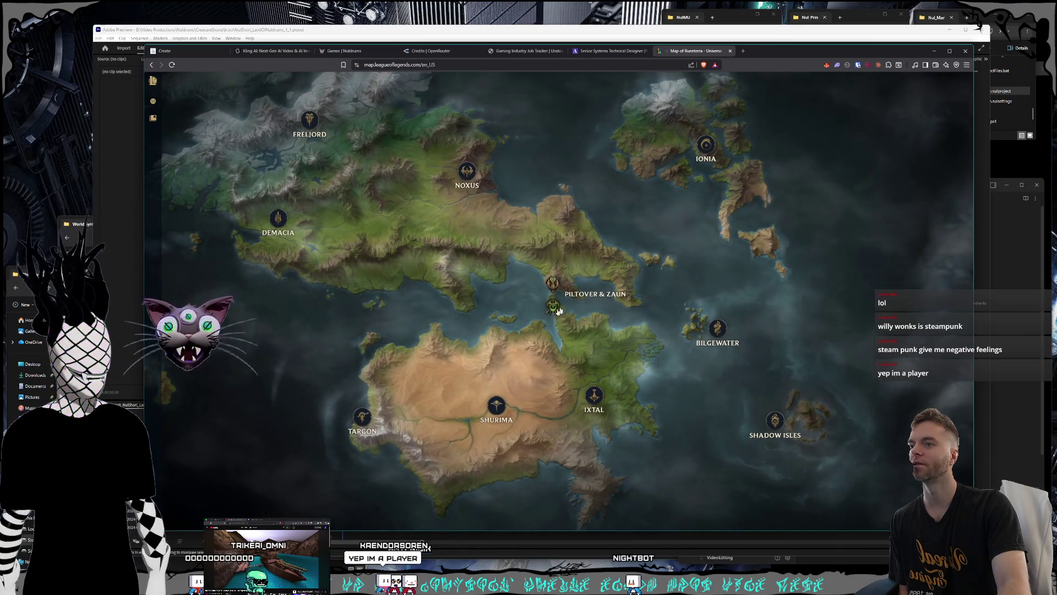
Zoom the Runeterra map into Piltover & Zaun and pan around it
{"action": "left_click", "coordinate": [554, 306]}
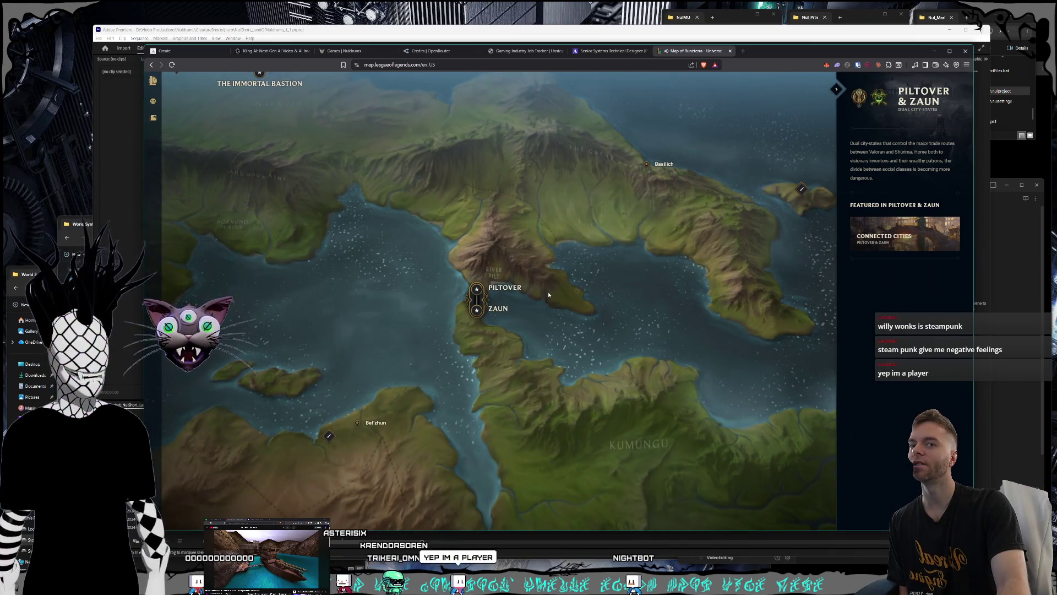
{"action": "left_click_drag", "start_coordinate": [602, 290], "coordinate": [612, 284]}
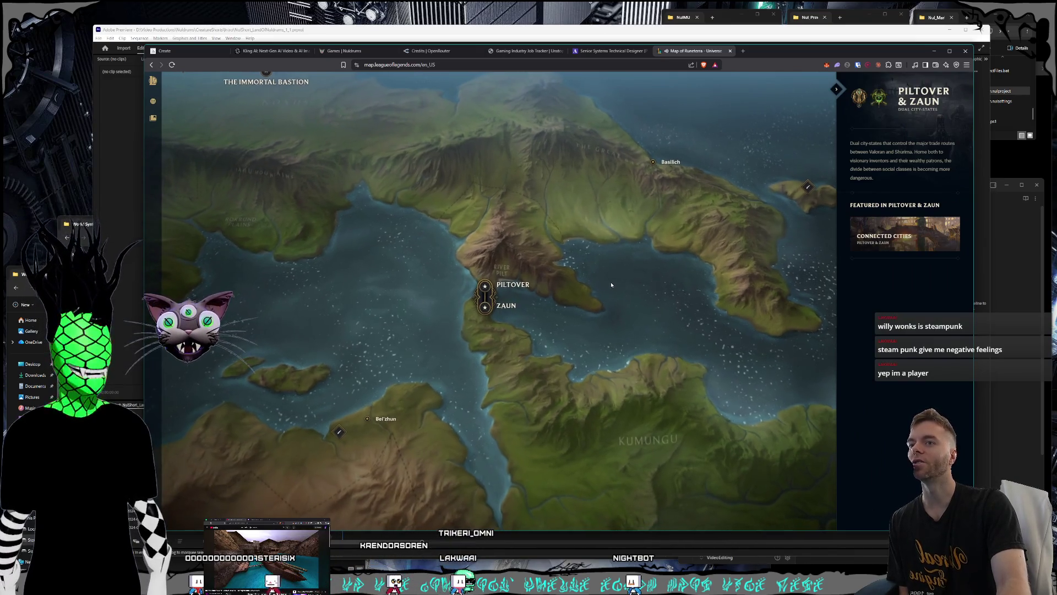
{"action": "scroll", "coordinate": [562, 280], "scroll_direction": "up", "scroll_amount": 3}
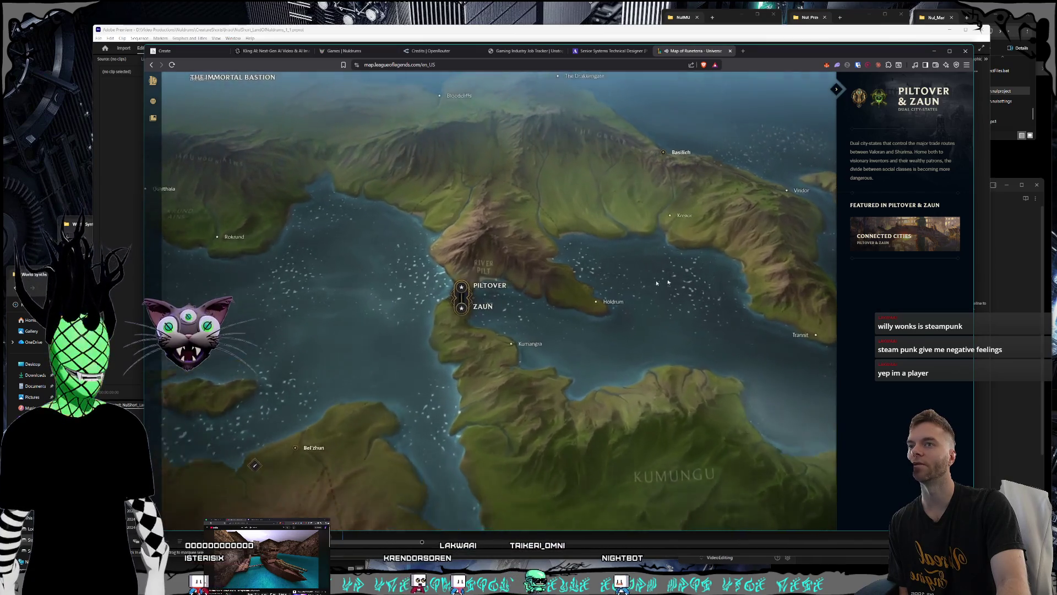
{"action": "scroll", "coordinate": [898, 275], "scroll_direction": "down", "scroll_amount": 3}
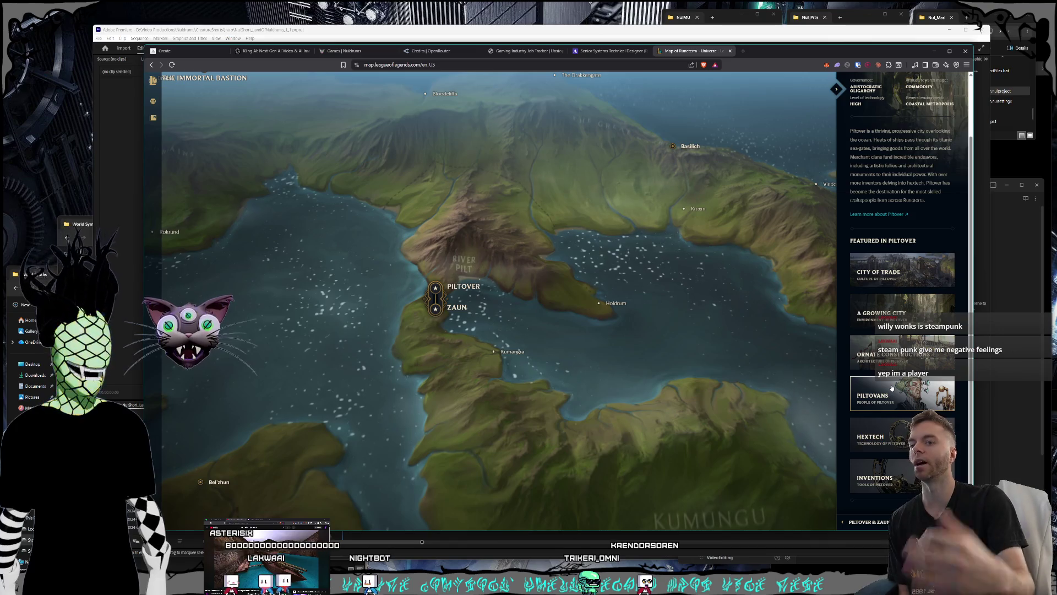
View the Hextech artwork and description, then start a blank new tab
{"action": "left_click", "coordinate": [892, 434]}
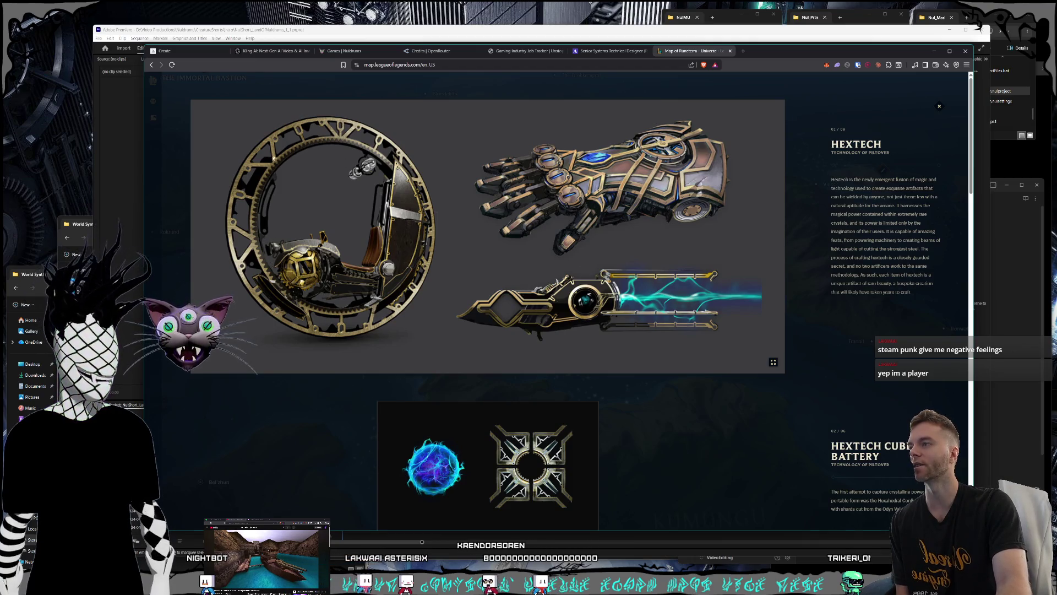
{"action": "left_click", "coordinate": [939, 102]}
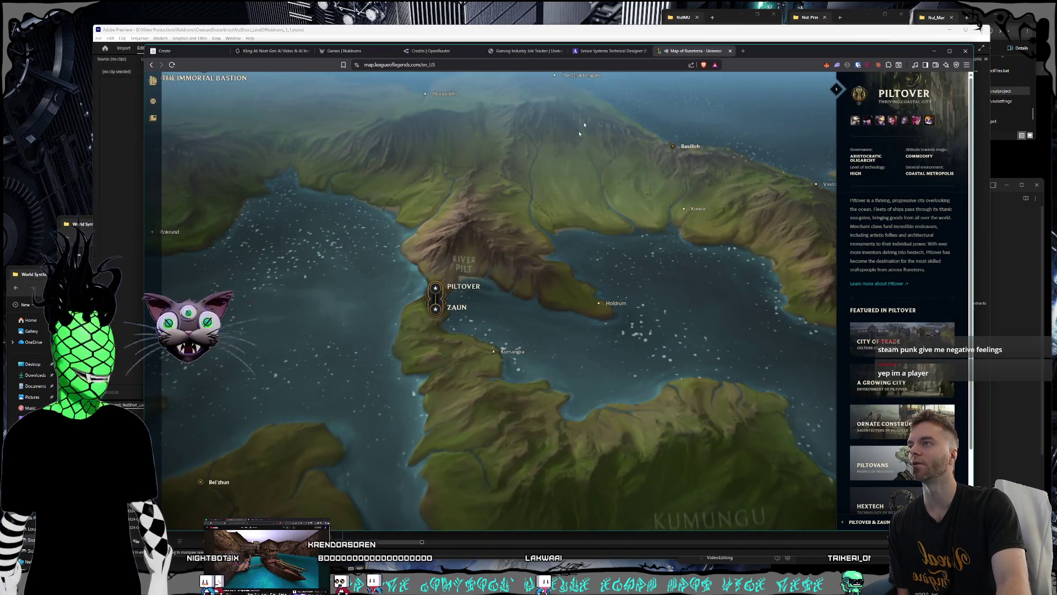
{"action": "left_click", "coordinate": [743, 51]}
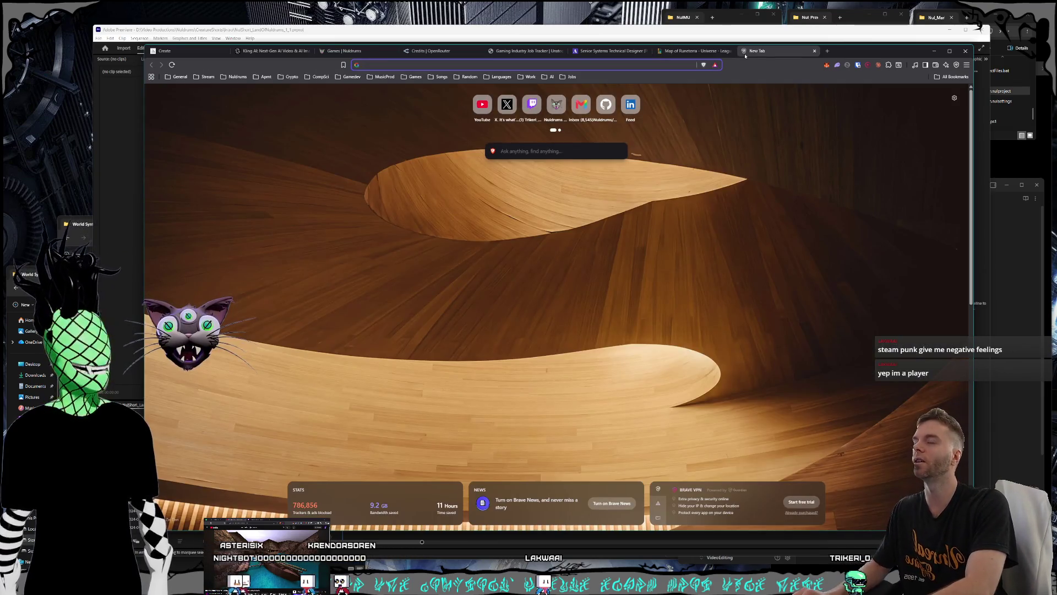
Search for protoss and switch to image results
{"action": "type", "text": "protosss"}
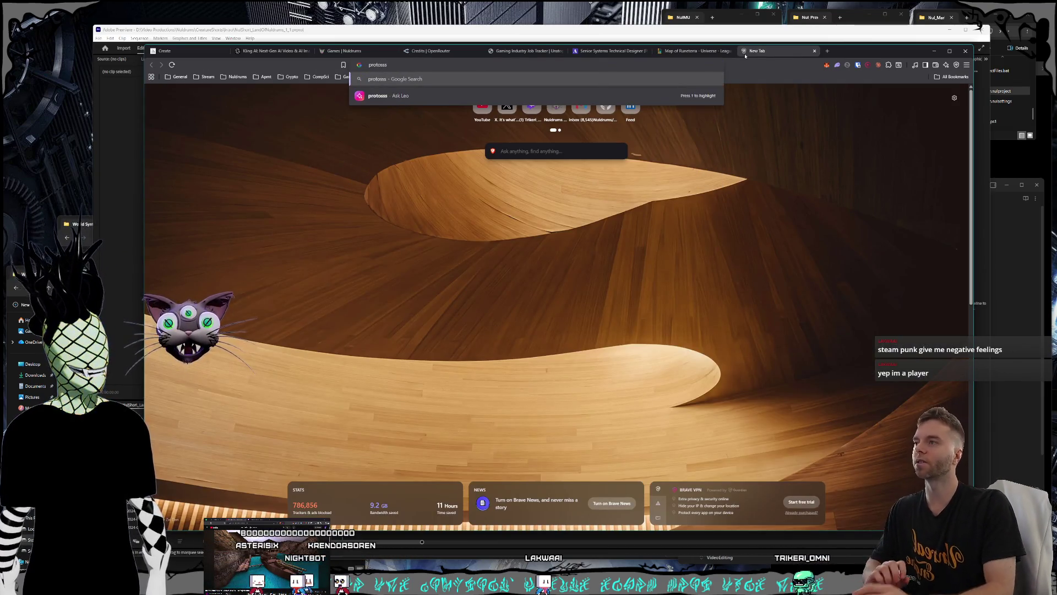
{"action": "key", "text": "Return"}
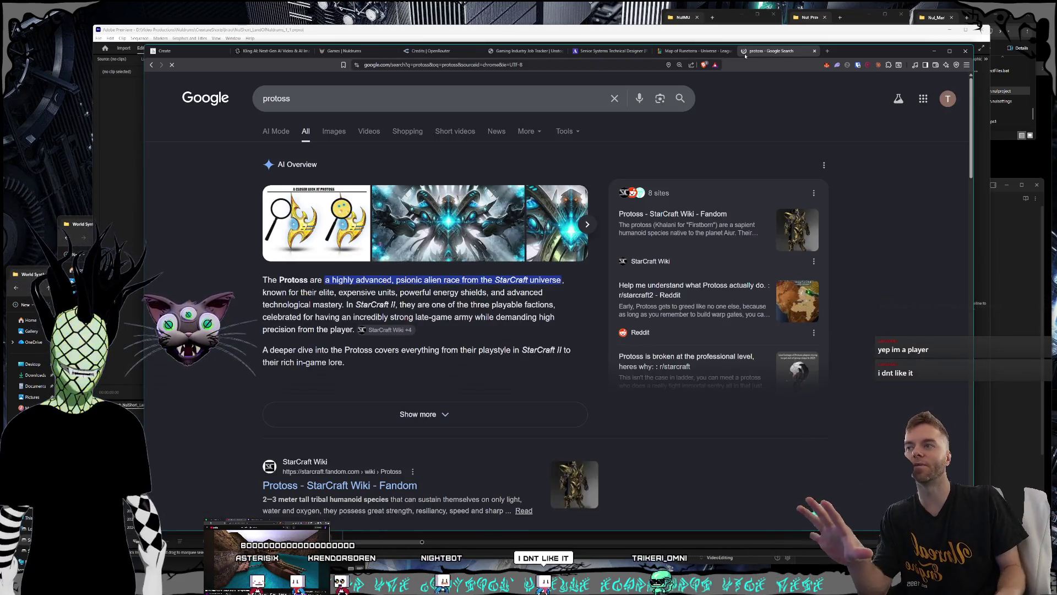
{"action": "left_click", "coordinate": [334, 132]}
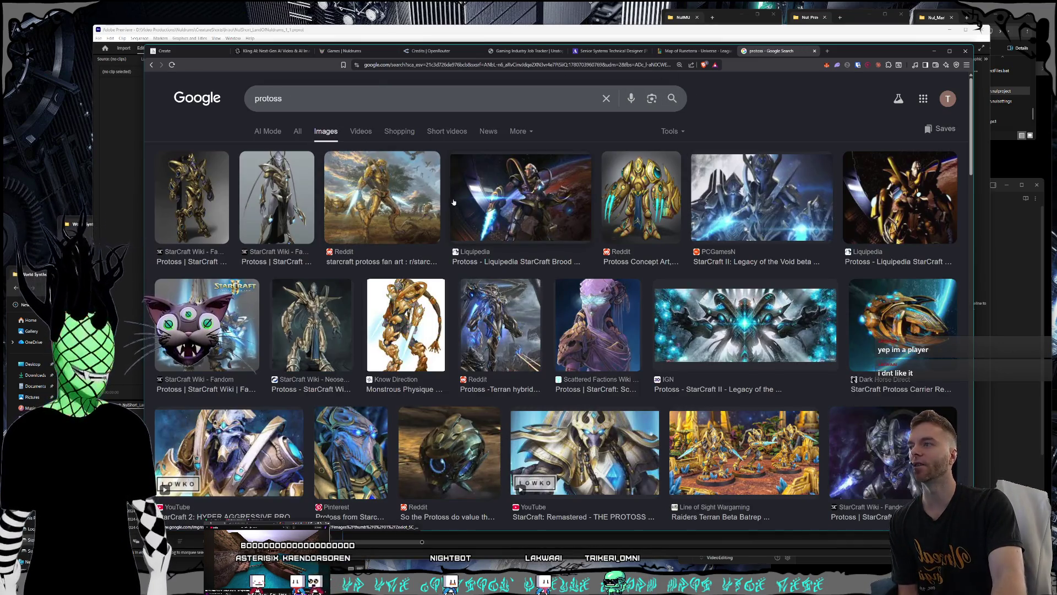
{"action": "scroll", "coordinate": [528, 197], "scroll_direction": "down", "scroll_amount": 1}
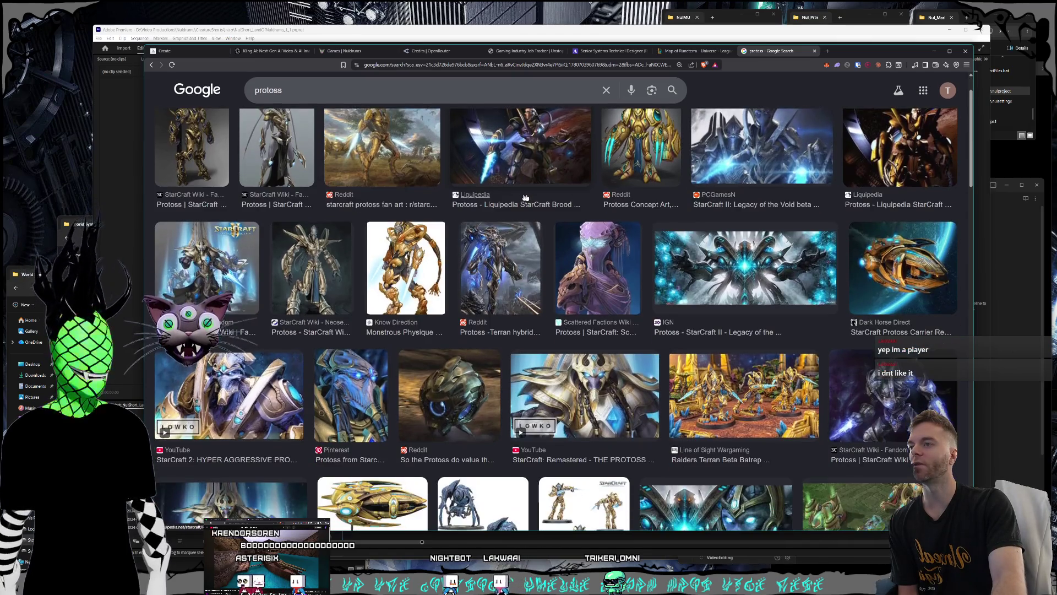
{"action": "scroll", "coordinate": [419, 198], "scroll_direction": "up", "scroll_amount": 1}
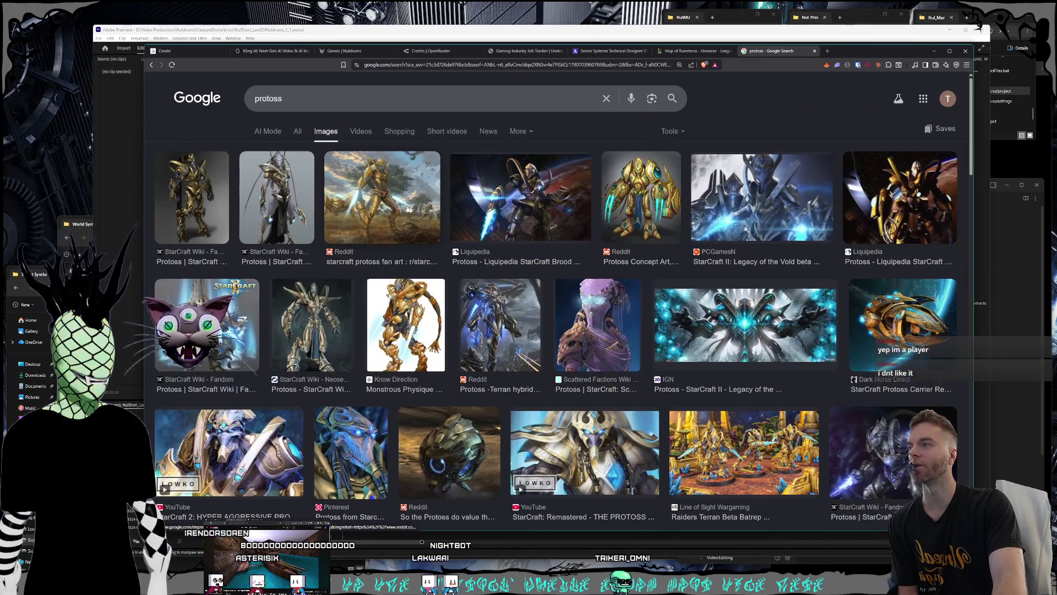
Preview Protoss images, including the Dark Horse Carrier replica, Amazon Carrier model and Learning SC2 image
{"action": "left_click", "coordinate": [301, 206]}
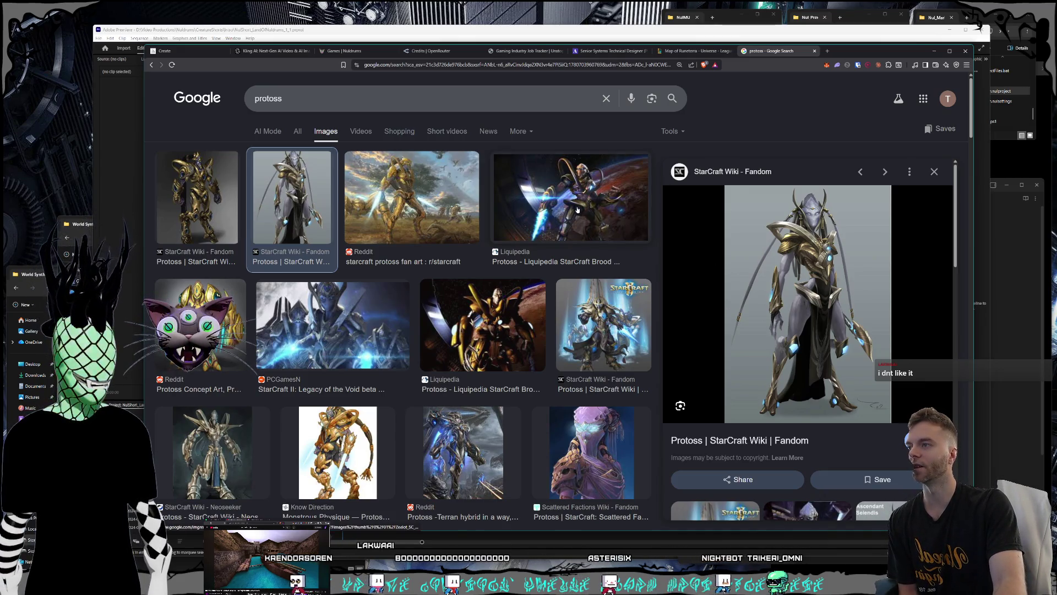
{"action": "scroll", "coordinate": [574, 222], "scroll_direction": "down", "scroll_amount": 2}
{"action": "scroll", "coordinate": [577, 210], "scroll_direction": "down", "scroll_amount": 3}
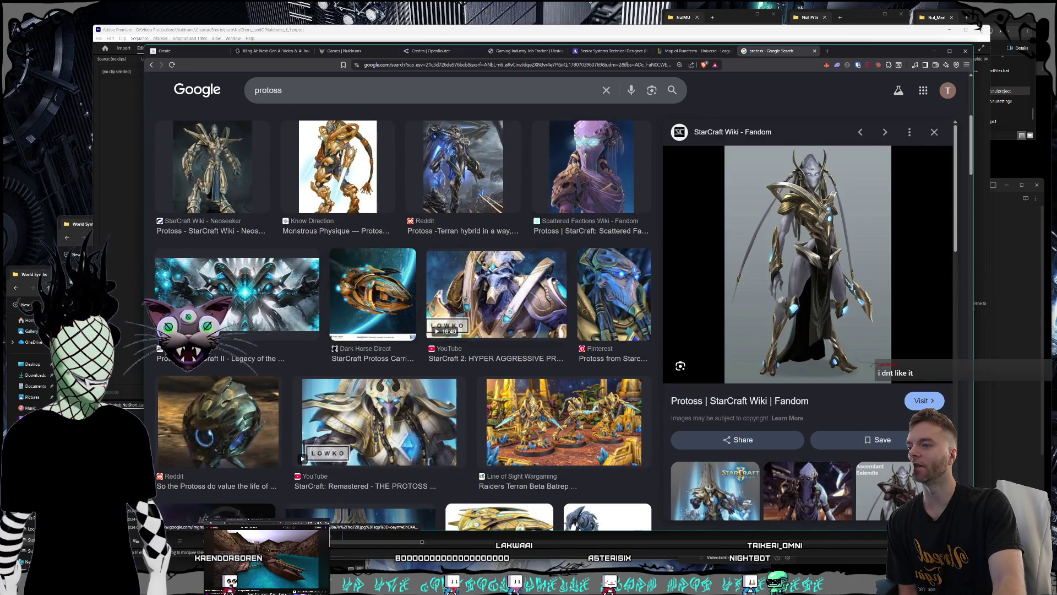
{"action": "left_click", "coordinate": [373, 292]}
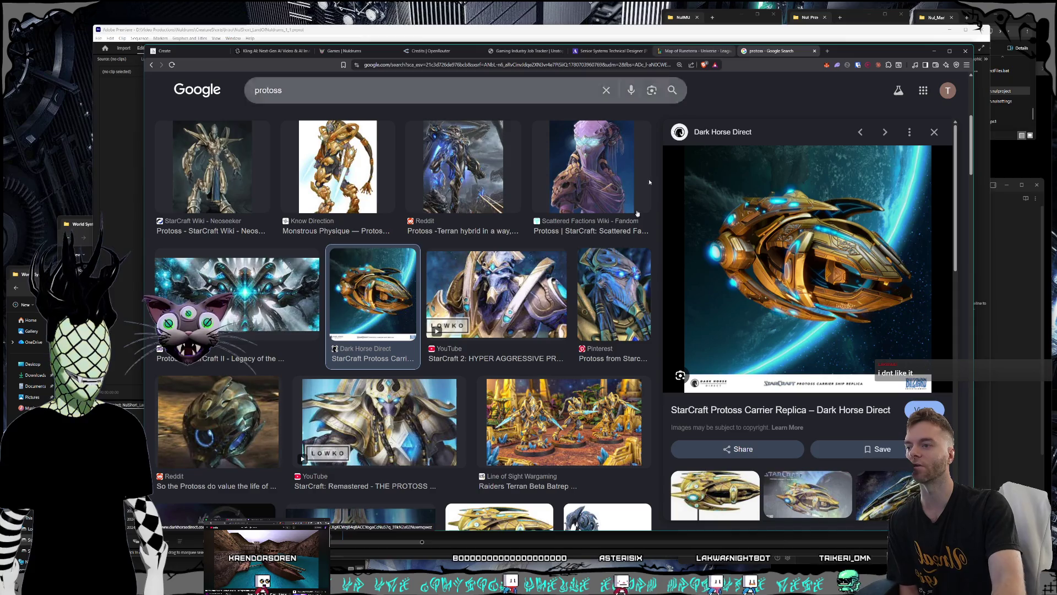
{"action": "scroll", "coordinate": [547, 241], "scroll_direction": "down", "scroll_amount": 4}
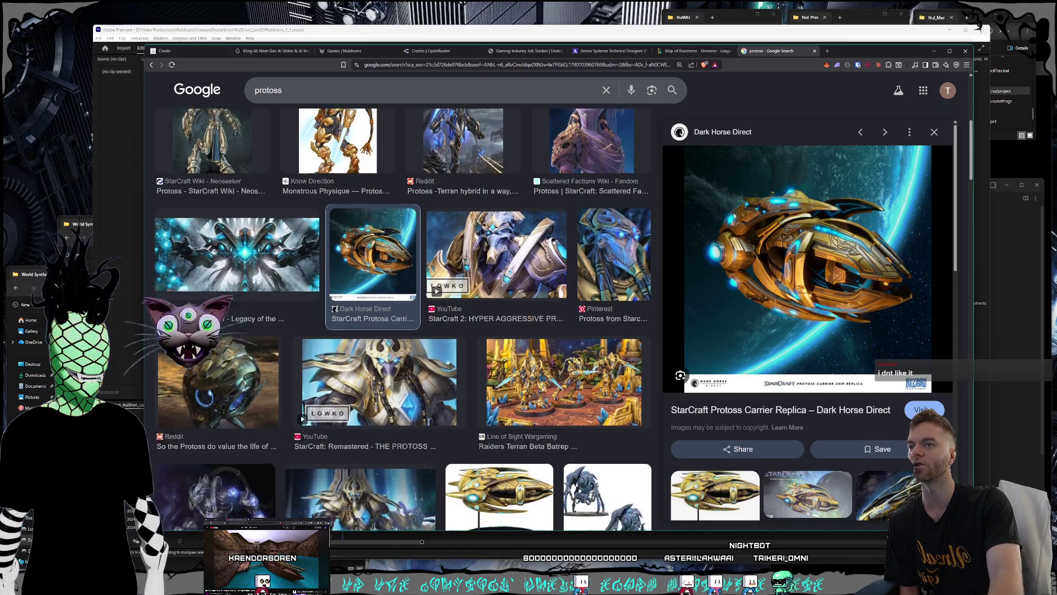
{"action": "left_click", "coordinate": [498, 322]}
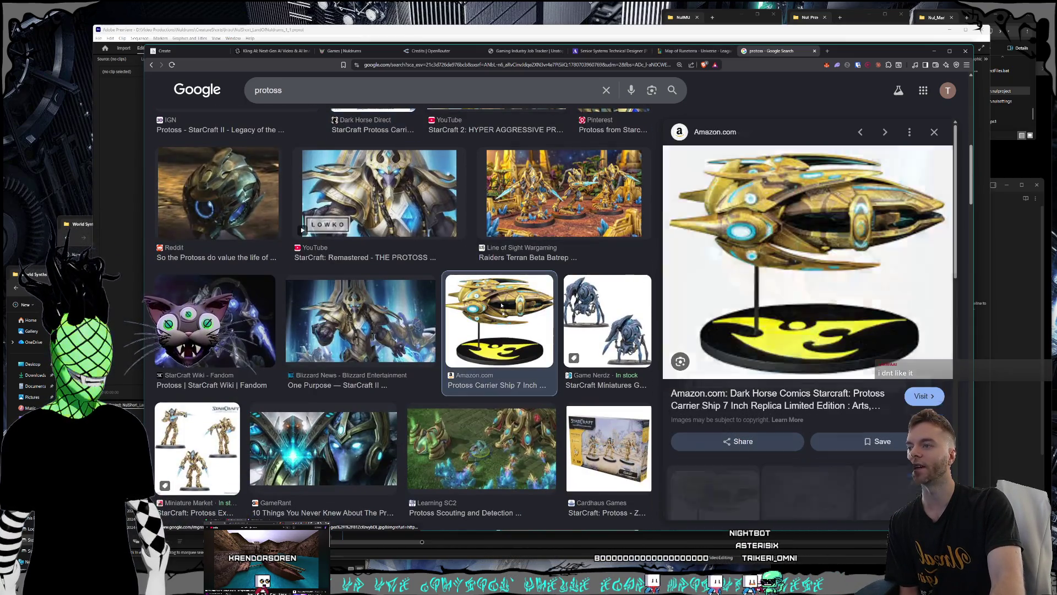
{"action": "scroll", "coordinate": [431, 241], "scroll_direction": "down", "scroll_amount": 2}
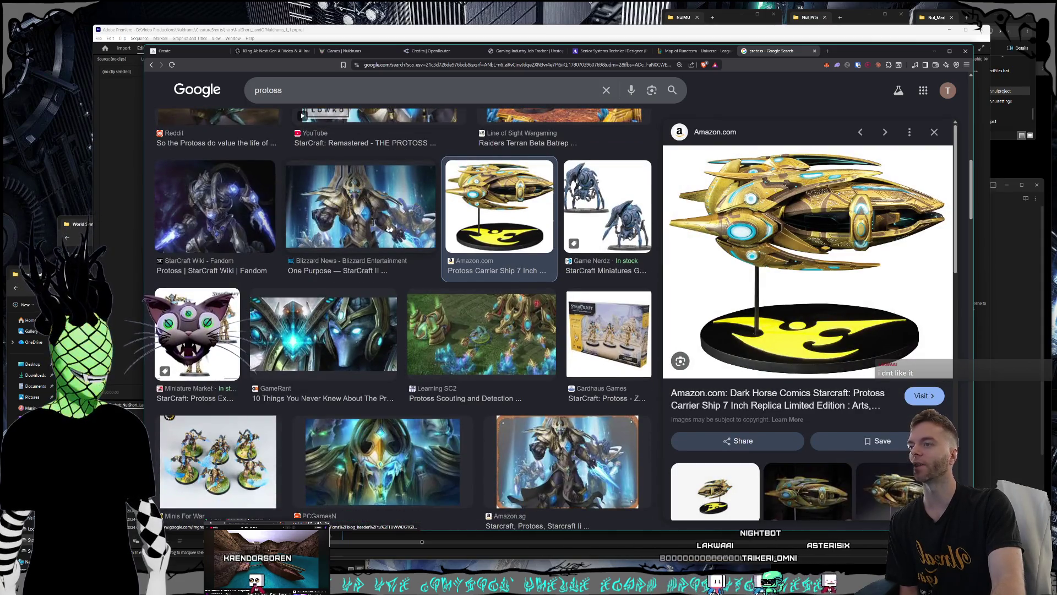
{"action": "scroll", "coordinate": [444, 251], "scroll_direction": "down", "scroll_amount": 3}
{"action": "left_click", "coordinate": [484, 243]}
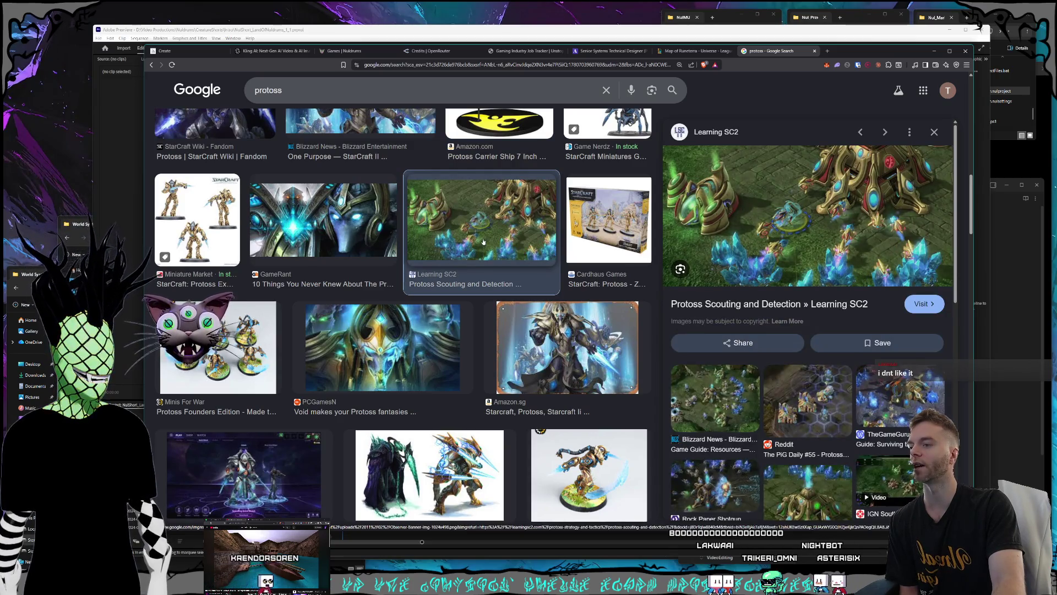
{"action": "scroll", "coordinate": [483, 243], "scroll_direction": "down", "scroll_amount": 1}
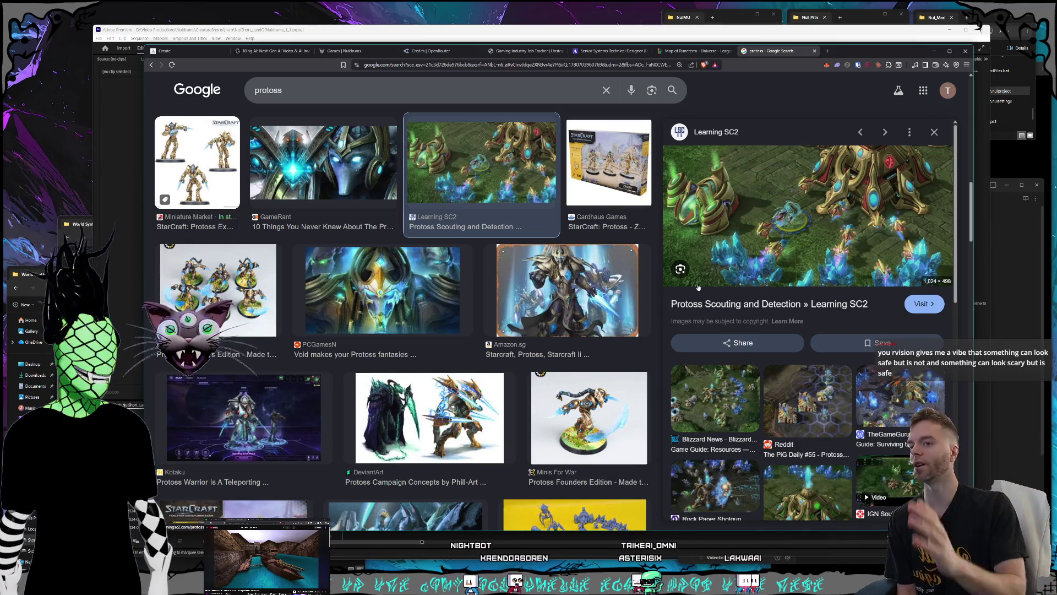
Preview the StarCraft Wiki, YouTube 'The New Protoss' and Ars Technica Protoss Mothership results
{"action": "scroll", "coordinate": [557, 238], "scroll_direction": "down", "scroll_amount": 2}
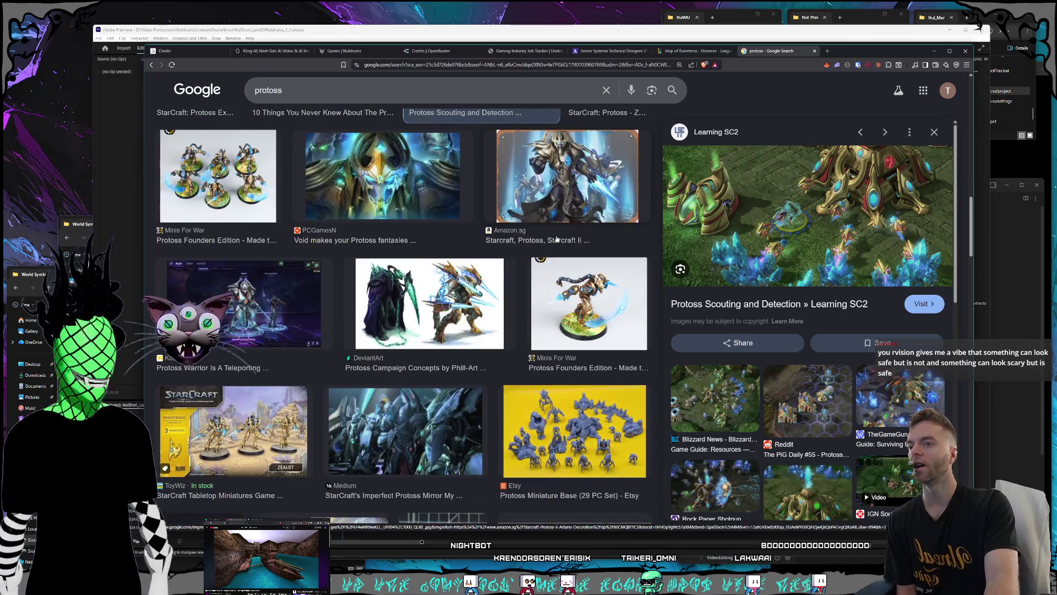
{"action": "scroll", "coordinate": [557, 238], "scroll_direction": "down", "scroll_amount": 3}
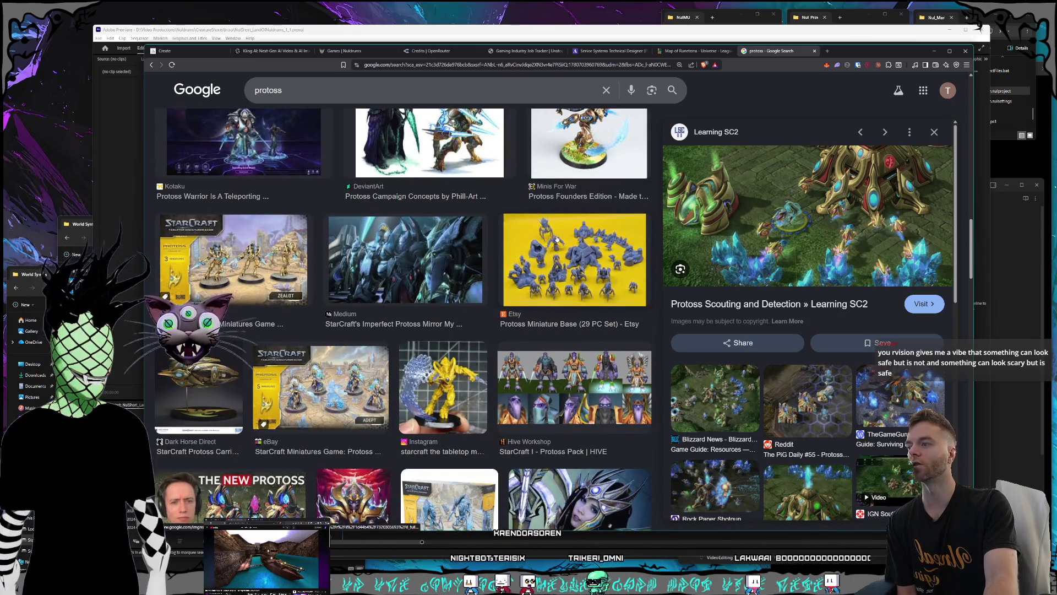
{"action": "scroll", "coordinate": [443, 297], "scroll_direction": "down", "scroll_amount": 2}
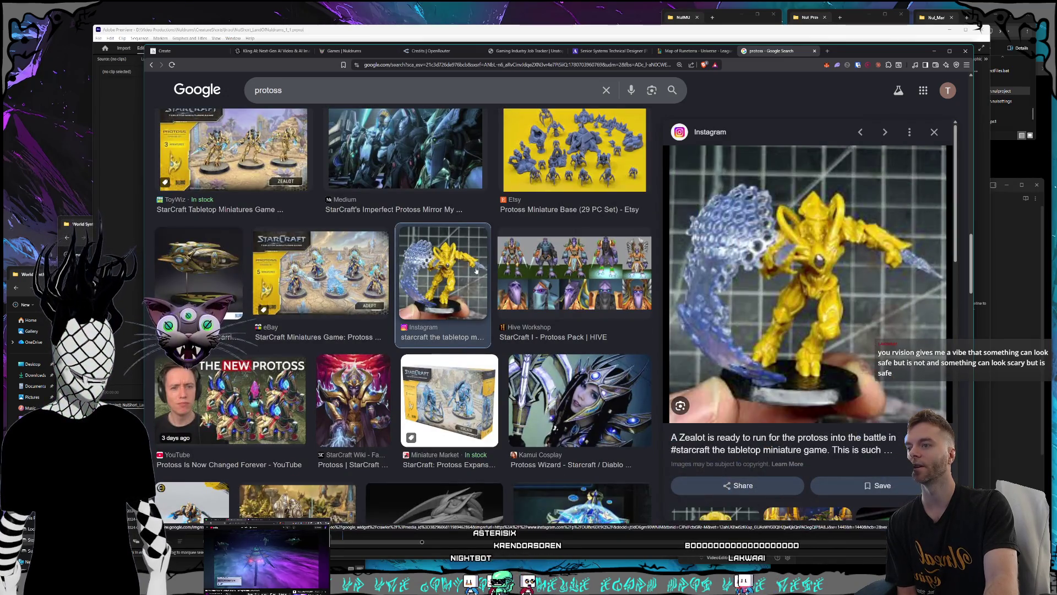
{"action": "scroll", "coordinate": [477, 270], "scroll_direction": "down", "scroll_amount": 1}
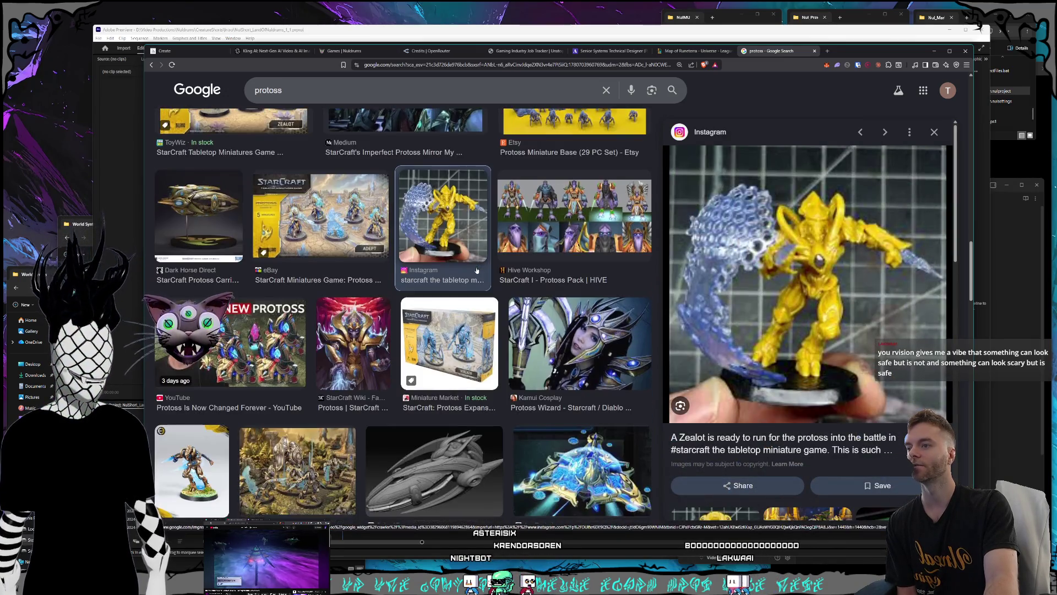
{"action": "scroll", "coordinate": [349, 252], "scroll_direction": "down", "scroll_amount": 2}
{"action": "left_click", "coordinate": [351, 236]}
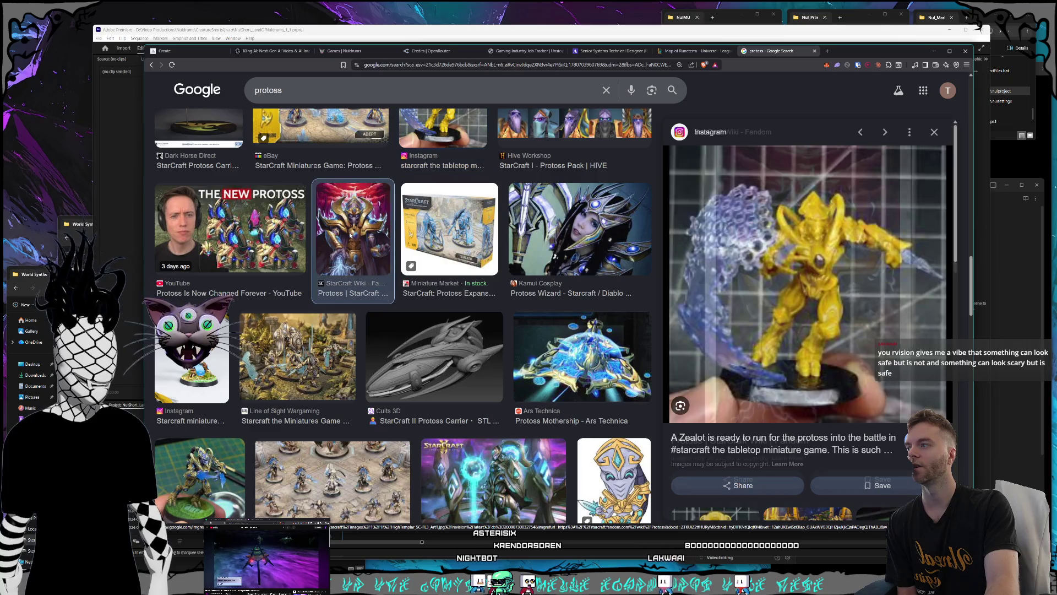
{"action": "left_click", "coordinate": [251, 241]}
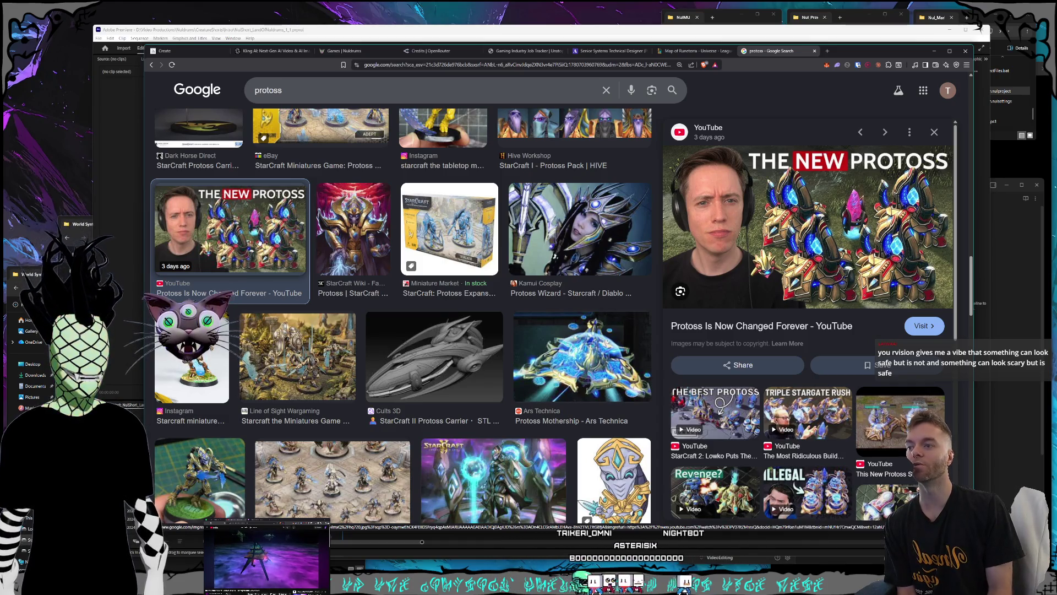
{"action": "scroll", "coordinate": [451, 257], "scroll_direction": "down", "scroll_amount": 2}
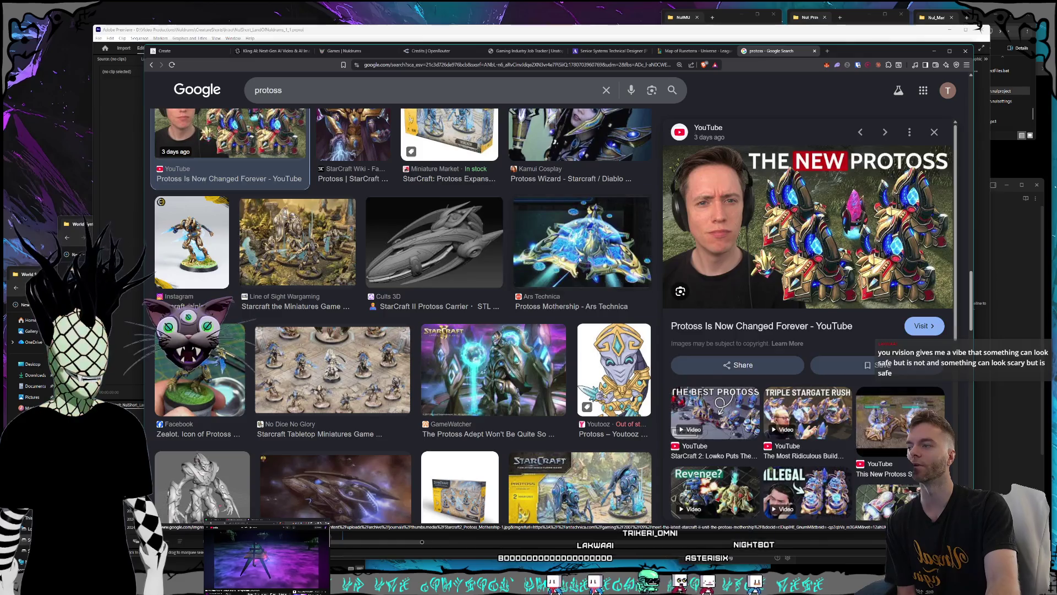
{"action": "left_click", "coordinate": [524, 265]}
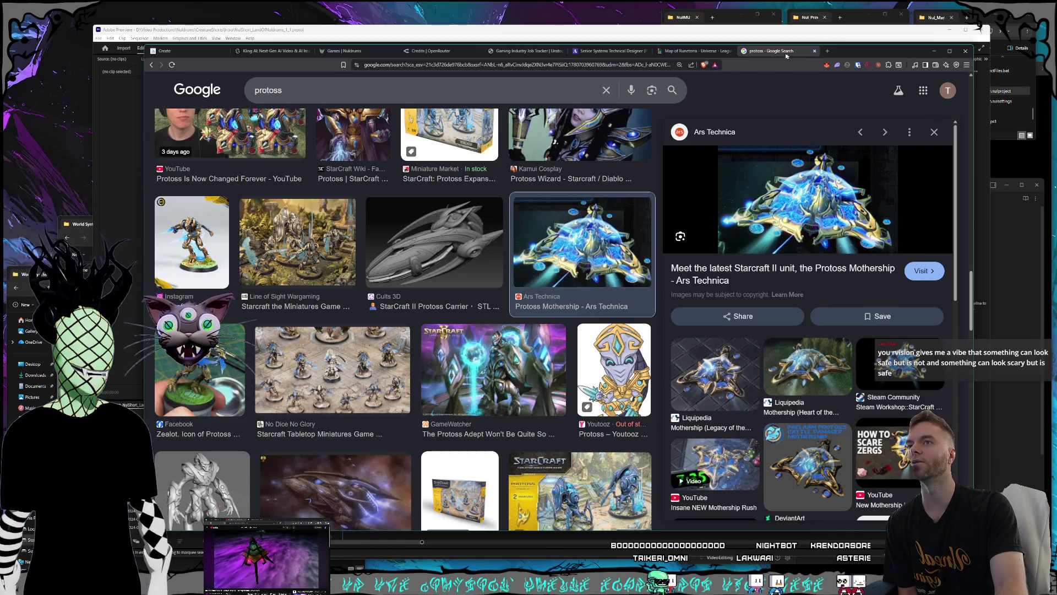
{"action": "left_click", "coordinate": [535, 68]}
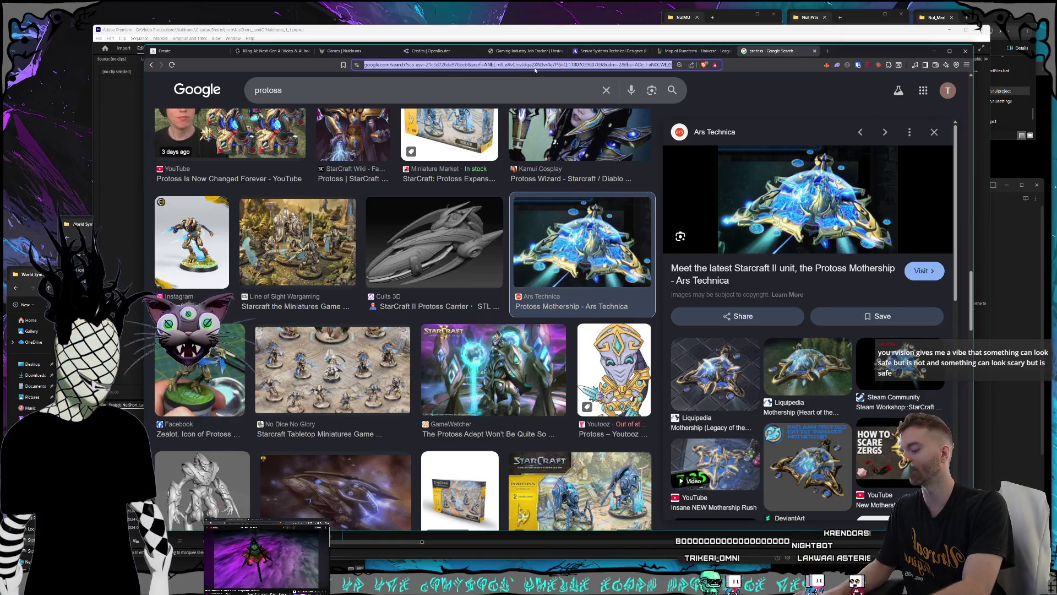
Replace the protoss query with 'tim burton creatures' and run the image search
{"action": "triple_click", "coordinate": [418, 90]}
{"action": "type", "text": "tim burton cre"}
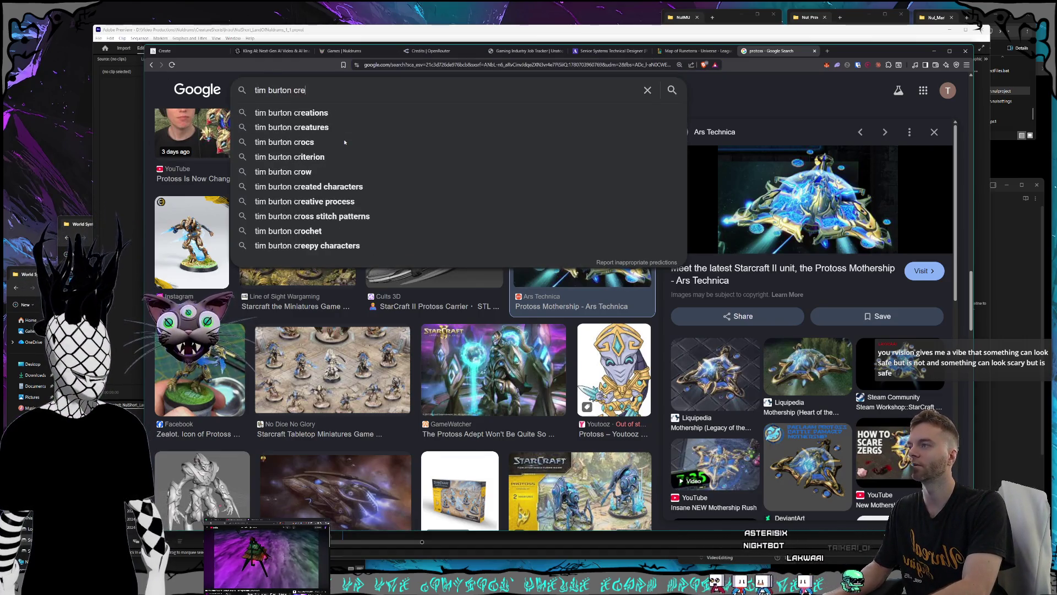
{"action": "type", "text": "atures"}
{"action": "key", "text": "Return"}
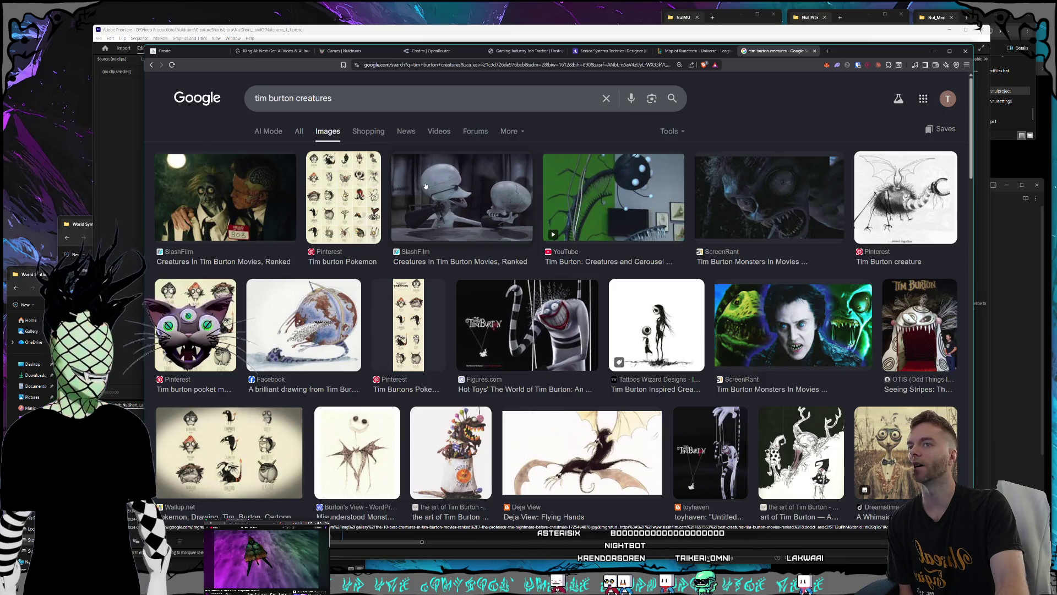
{"action": "scroll", "coordinate": [425, 187], "scroll_direction": "down", "scroll_amount": 2}
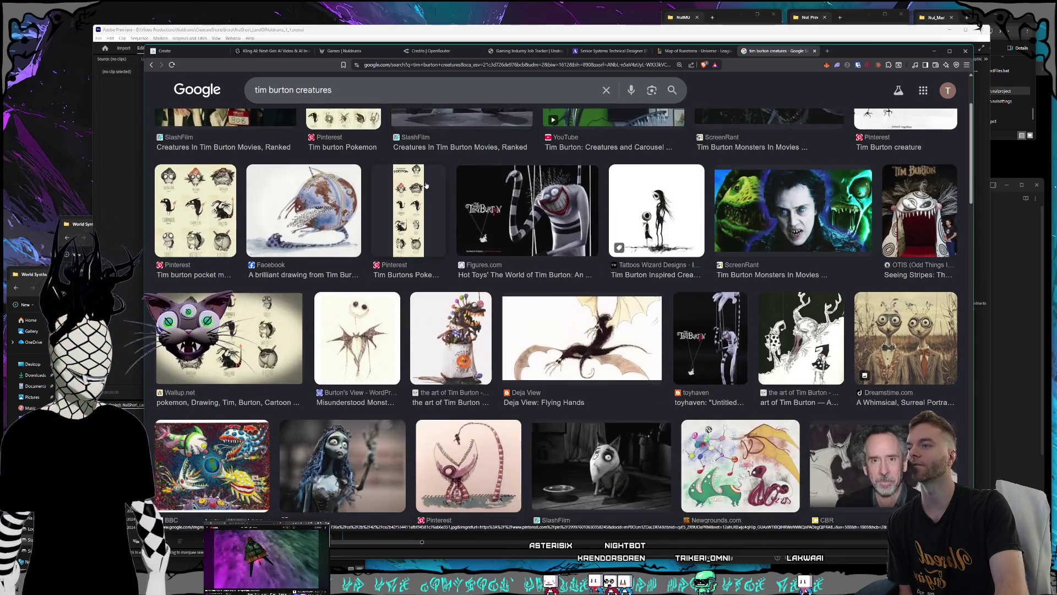
Browse the Tim Burton creature images and preview the Cartoon Brew Dumbo drawing
{"action": "scroll", "coordinate": [426, 185], "scroll_direction": "down", "scroll_amount": 3}
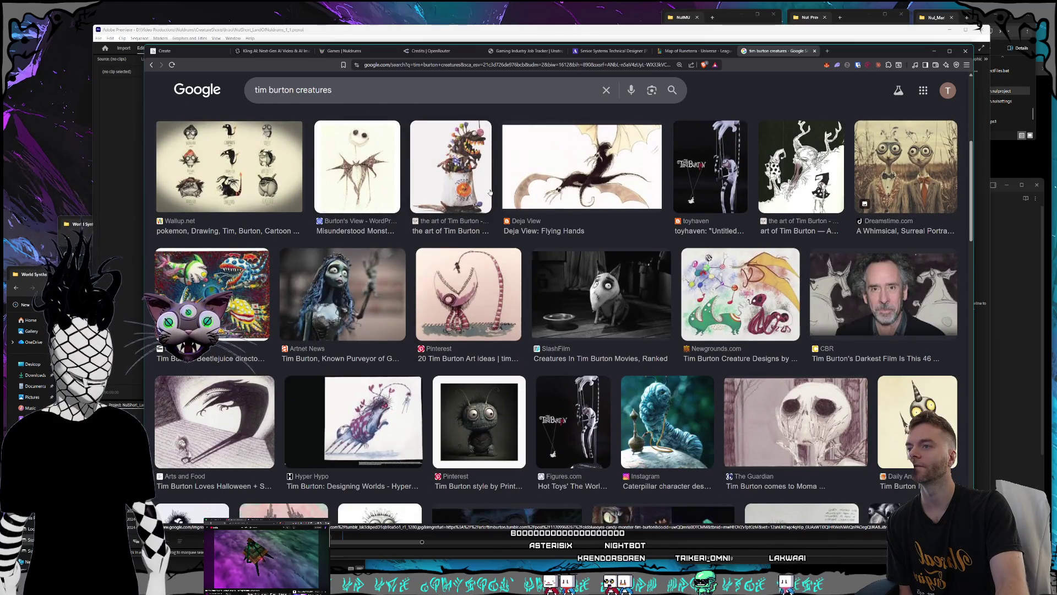
{"action": "scroll", "coordinate": [490, 192], "scroll_direction": "down", "scroll_amount": 3}
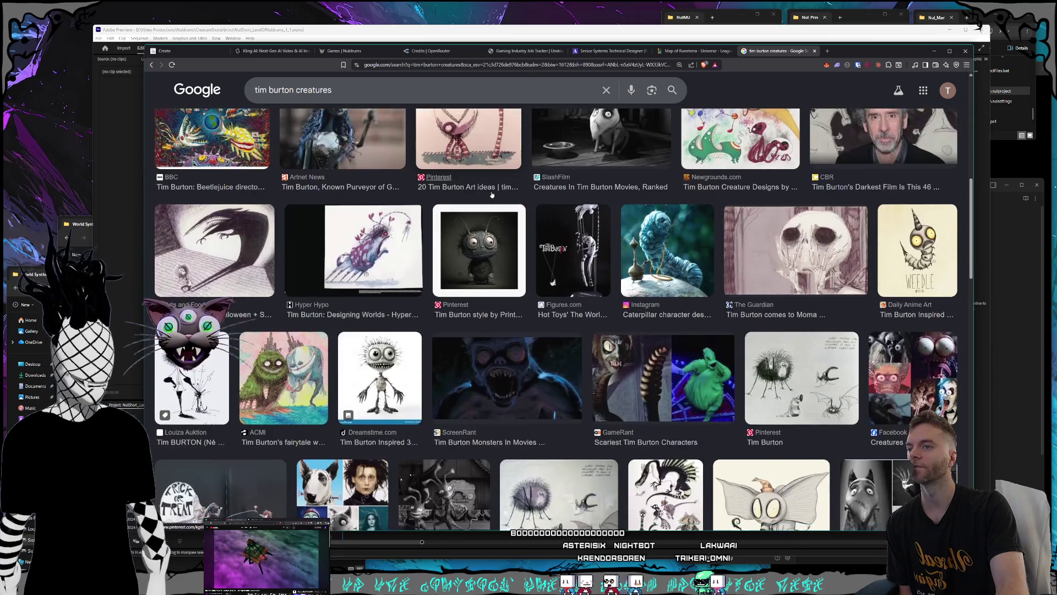
{"action": "scroll", "coordinate": [499, 193], "scroll_direction": "down", "scroll_amount": 1}
{"action": "scroll", "coordinate": [499, 193], "scroll_direction": "down", "scroll_amount": 3}
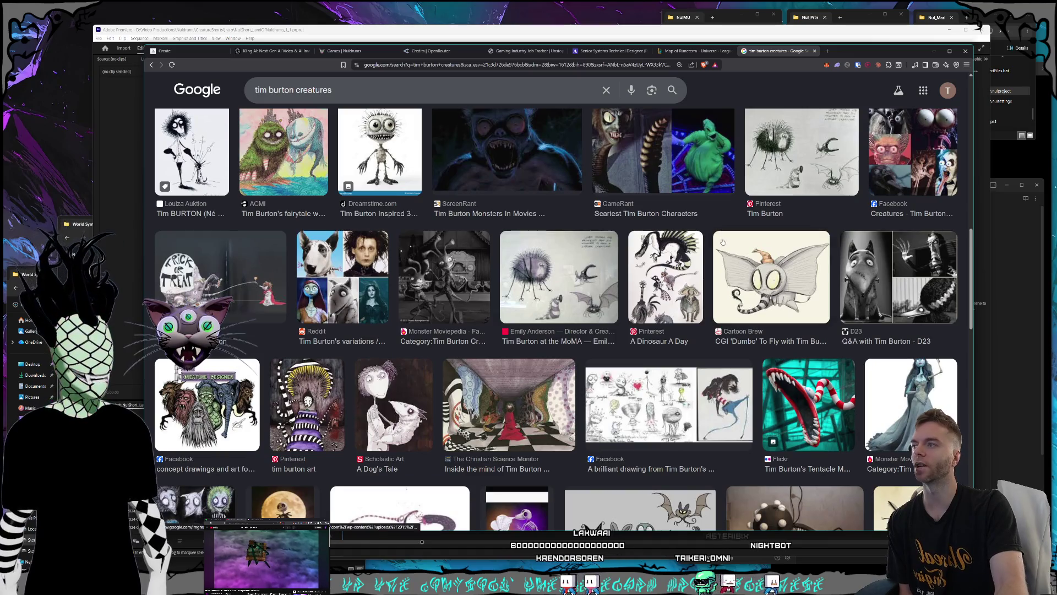
{"action": "left_click", "coordinate": [803, 280]}
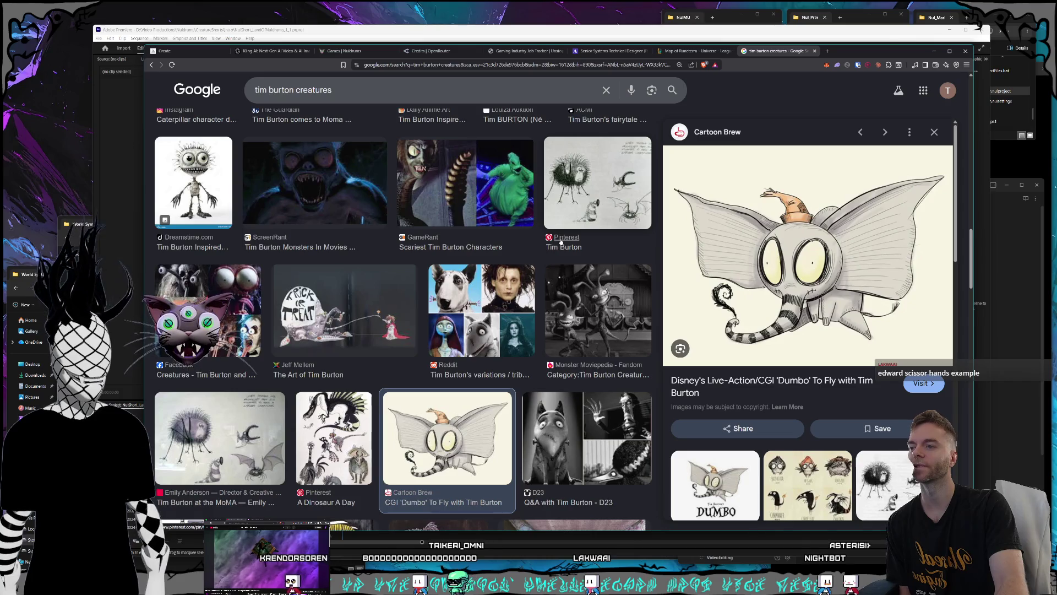
{"action": "scroll", "coordinate": [561, 241], "scroll_direction": "down", "scroll_amount": 2}
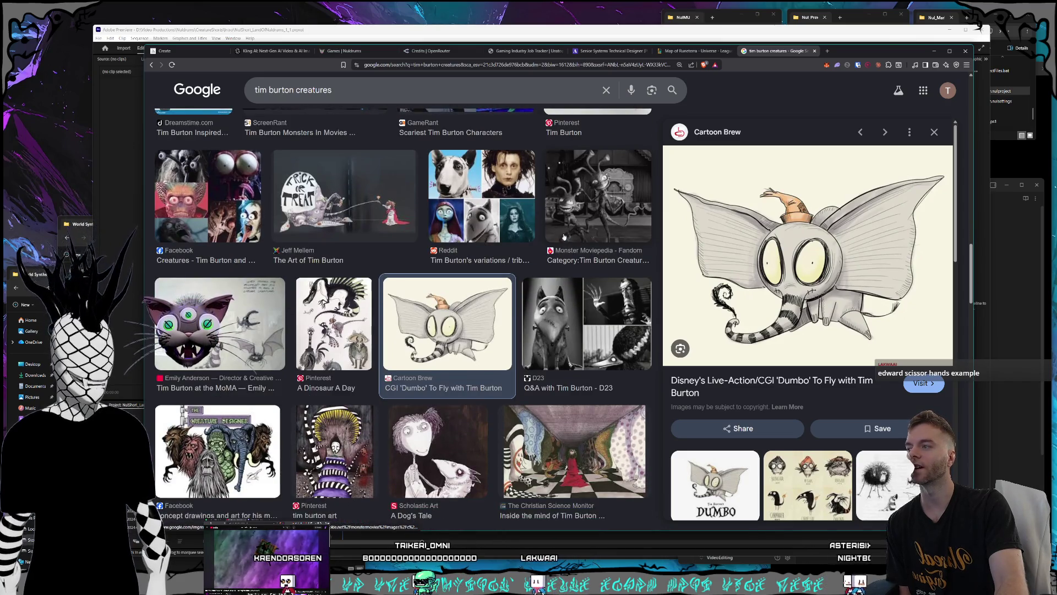
{"action": "scroll", "coordinate": [564, 238], "scroll_direction": "down", "scroll_amount": 2}
{"action": "scroll", "coordinate": [551, 237], "scroll_direction": "down", "scroll_amount": 2}
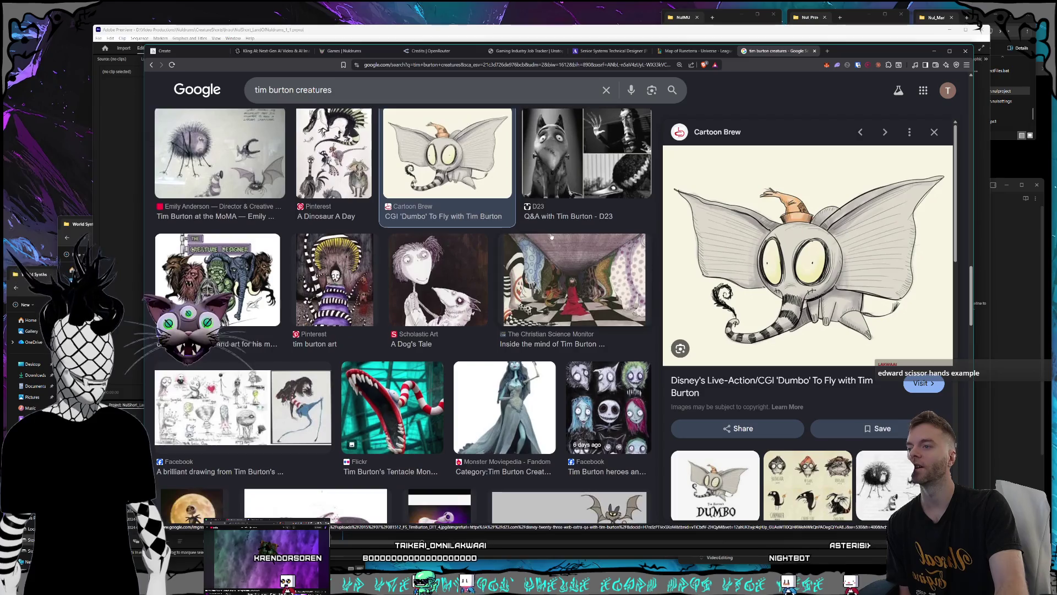
{"action": "scroll", "coordinate": [552, 236], "scroll_direction": "down", "scroll_amount": 2}
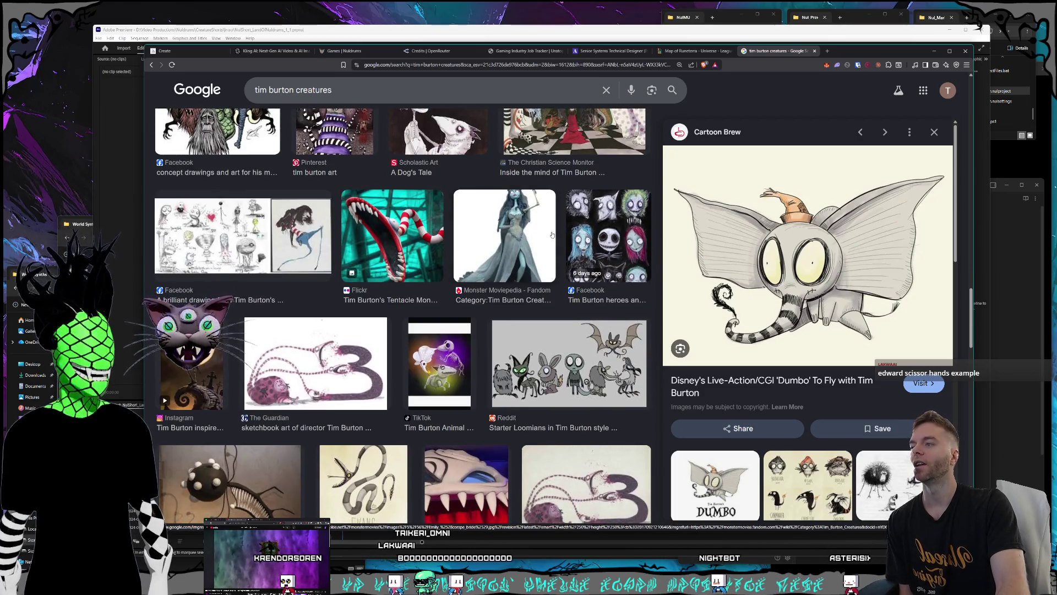
{"action": "scroll", "coordinate": [554, 237], "scroll_direction": "down", "scroll_amount": 1}
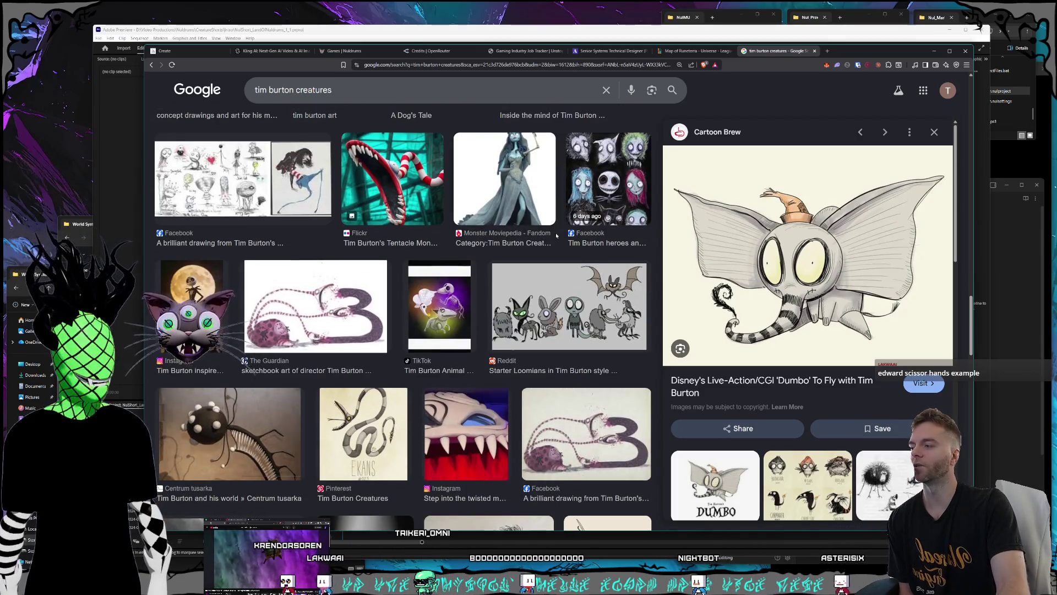
{"action": "scroll", "coordinate": [556, 235], "scroll_direction": "down", "scroll_amount": 3}
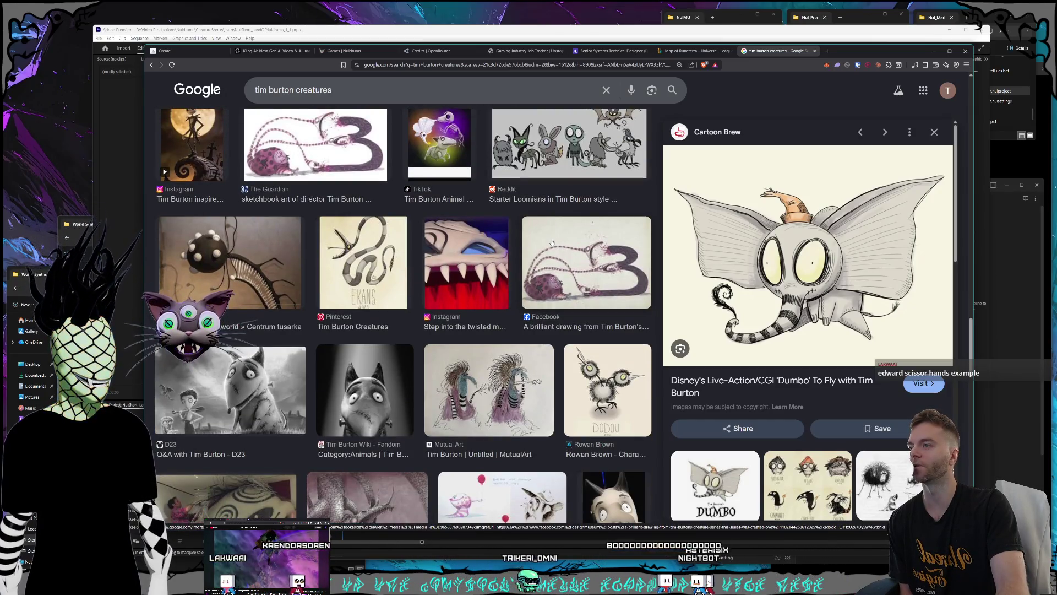
{"action": "scroll", "coordinate": [551, 242], "scroll_direction": "down", "scroll_amount": 5}
{"action": "scroll", "coordinate": [552, 242], "scroll_direction": "down", "scroll_amount": 1}
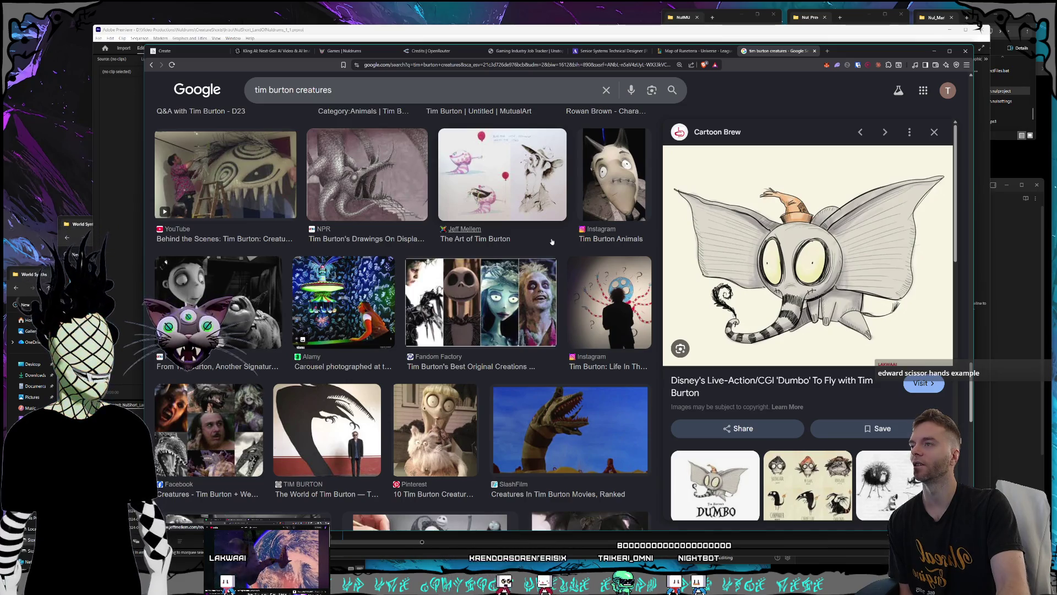
{"action": "scroll", "coordinate": [560, 246], "scroll_direction": "up", "scroll_amount": 20}
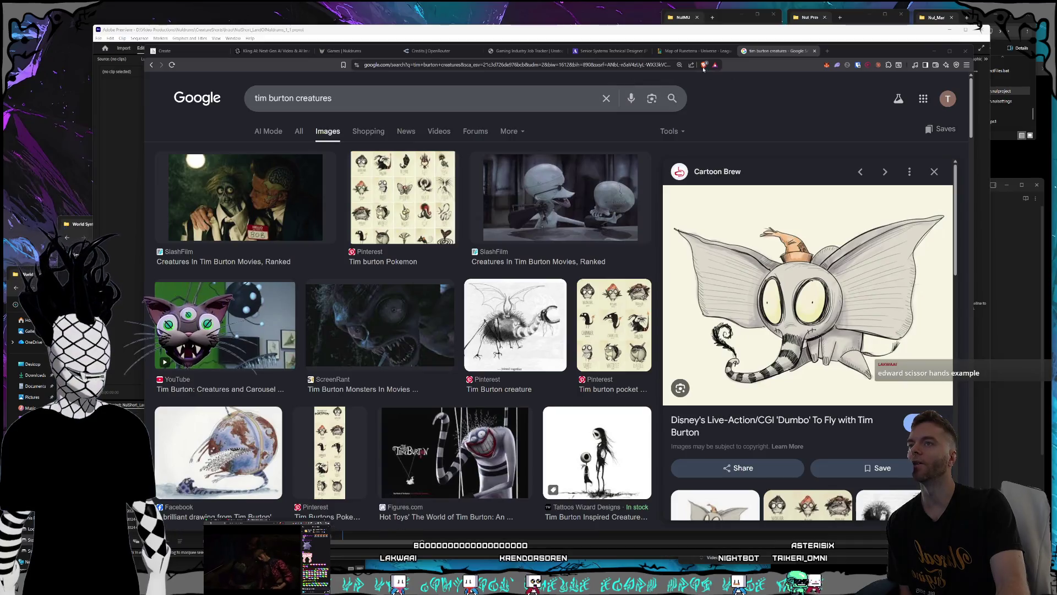
Close the image search and Runeterra map tabs, then return to Premiere Pro
{"action": "left_click", "coordinate": [815, 51]}
{"action": "left_click", "coordinate": [731, 50]}
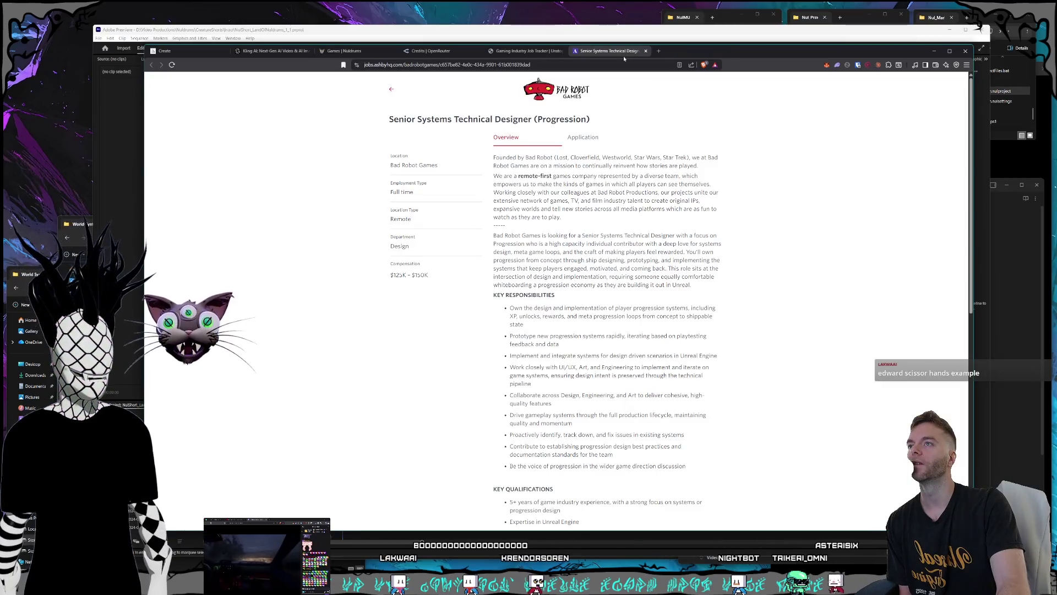
{"action": "left_click", "coordinate": [435, 51]}
{"action": "left_click", "coordinate": [355, 50]}
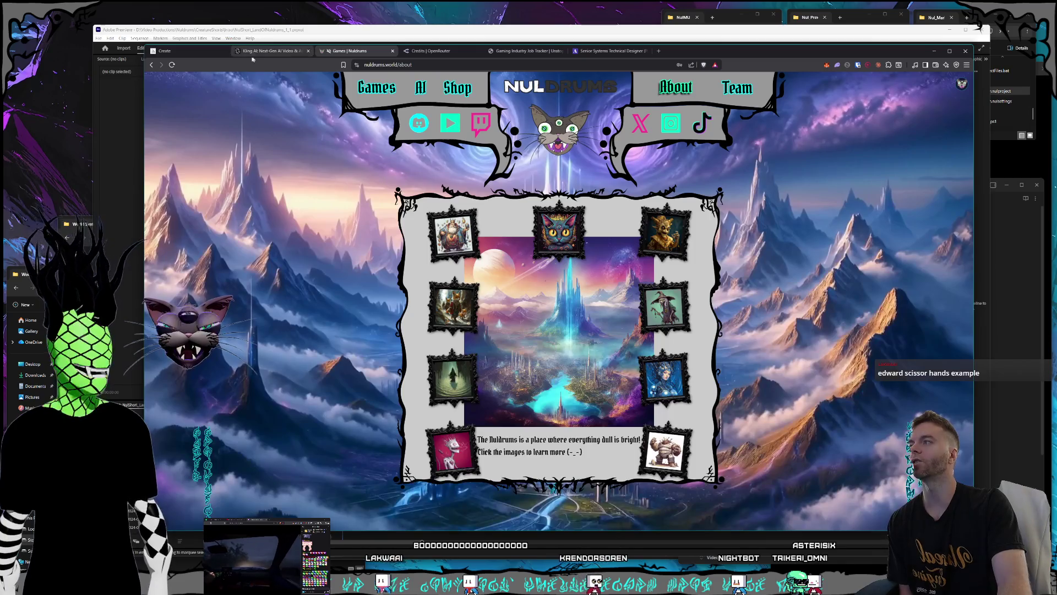
{"action": "left_click", "coordinate": [285, 45]}
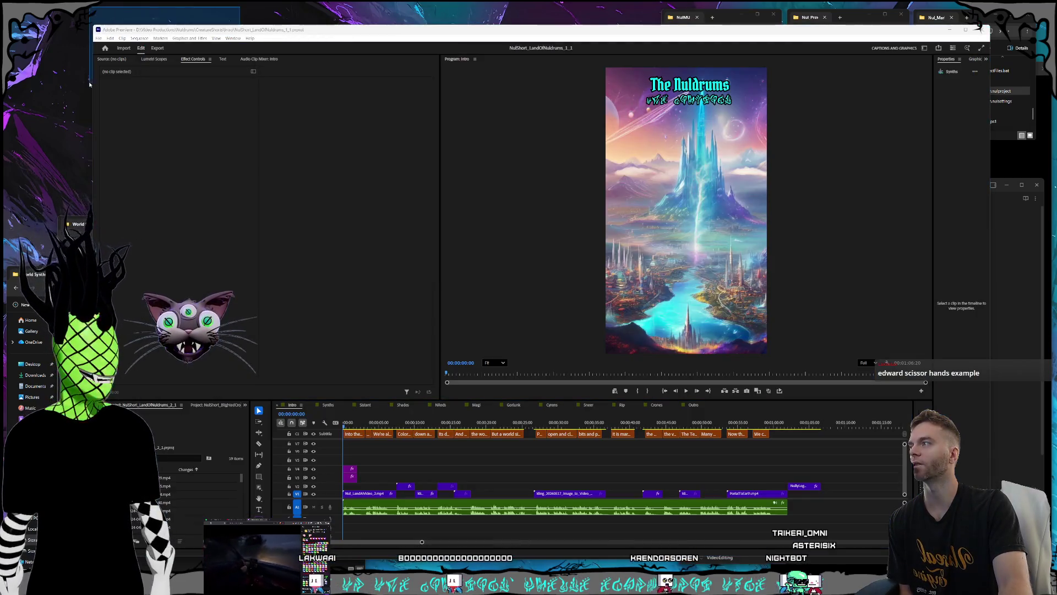
Scrub the Intro sequence, then preview the Synths and Sistant sequences
{"action": "left_click", "coordinate": [315, 429]}
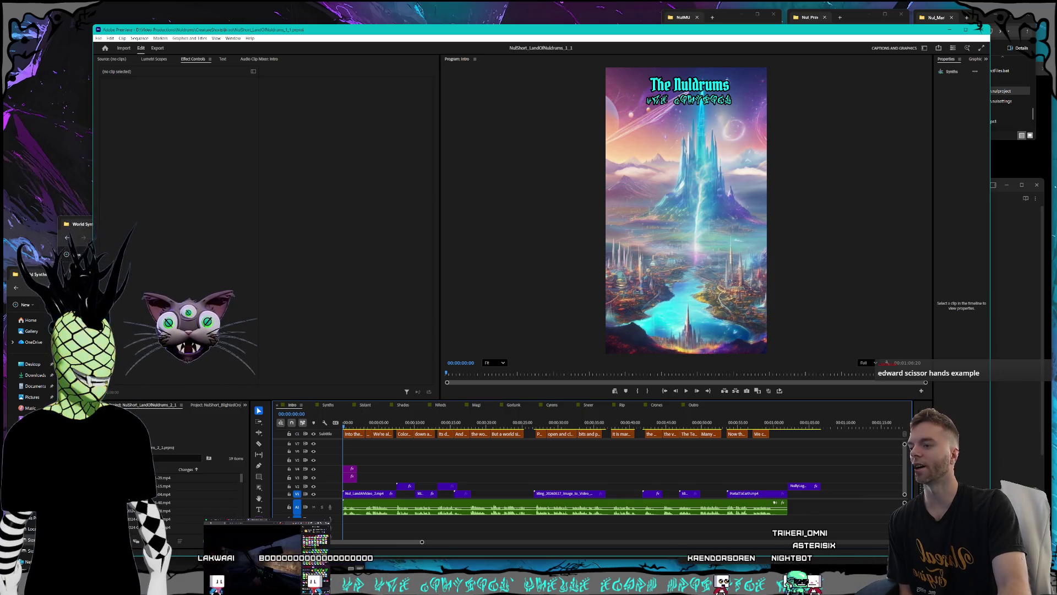
{"action": "mouse_move", "coordinate": [436, 424]}
{"action": "left_mouse_down"}
{"action": "mouse_move", "coordinate": [817, 419]}
{"action": "mouse_move", "coordinate": [326, 422]}
{"action": "left_mouse_up"}
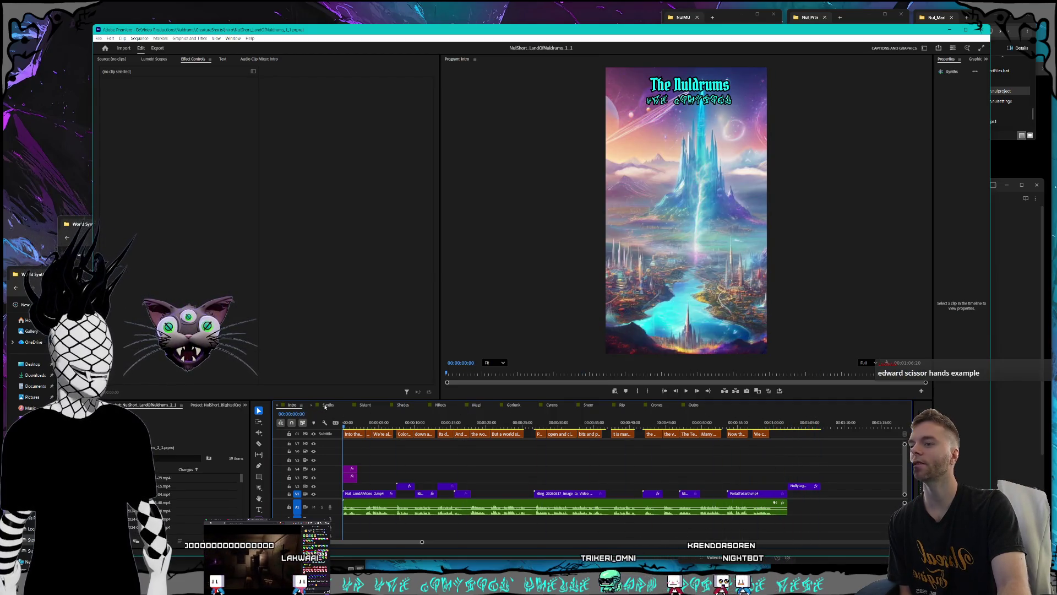
{"action": "left_click", "coordinate": [327, 405]}
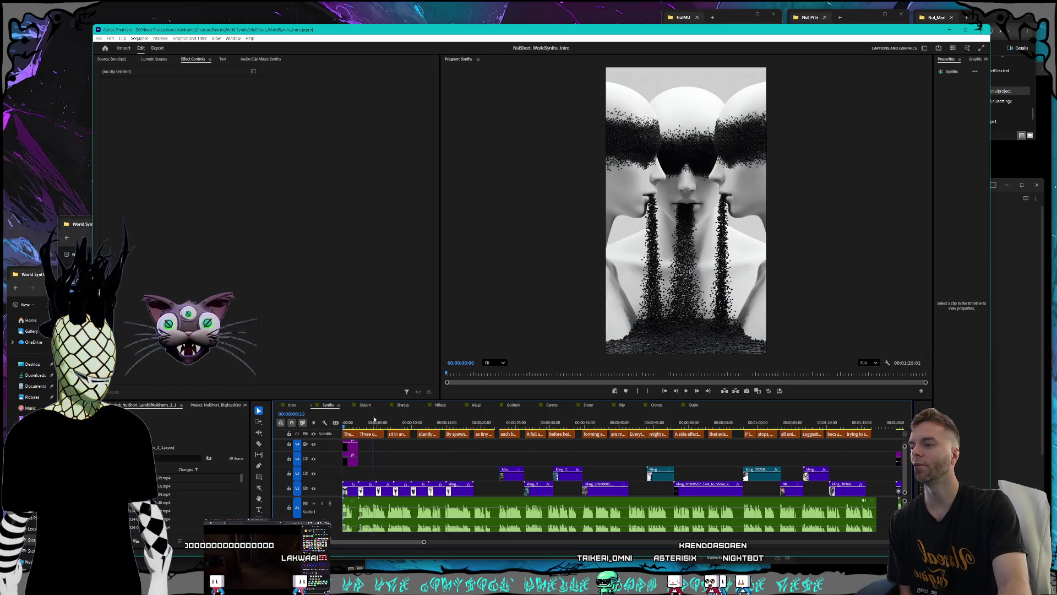
{"action": "left_click", "coordinate": [365, 406]}
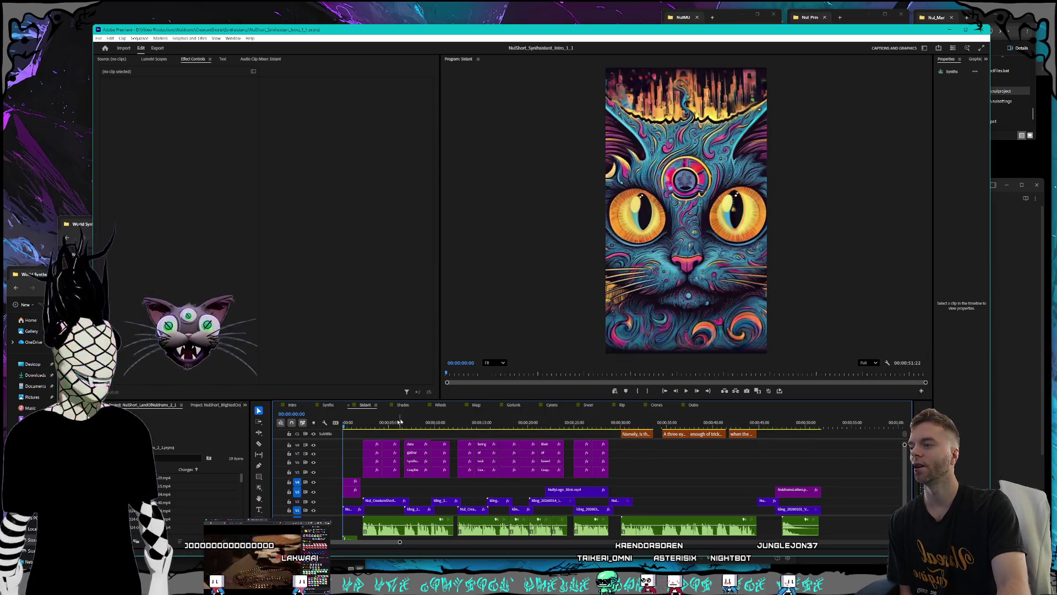
{"action": "left_click", "coordinate": [346, 427]}
{"action": "left_click_drag", "start_coordinate": [345, 427], "coordinate": [341, 431]}
Check the Shades and NReds sequences, scrubbing back to the captioned fox scene, then open Magi
{"action": "left_click", "coordinate": [403, 405]}
{"action": "left_click", "coordinate": [442, 405]}
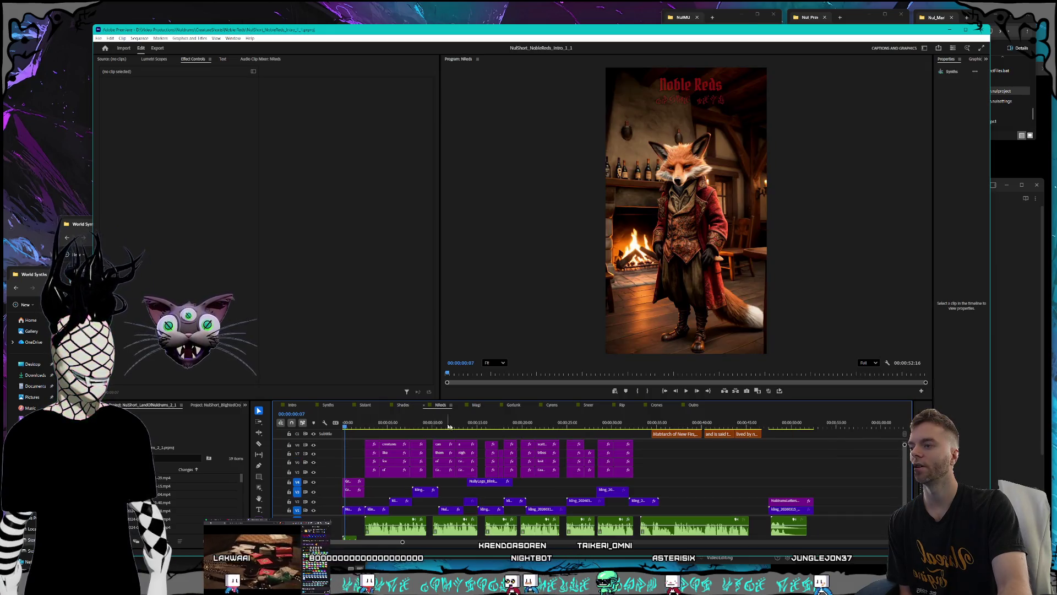
{"action": "left_click_drag", "start_coordinate": [492, 422], "coordinate": [345, 422]}
{"action": "left_click", "coordinate": [476, 405]}
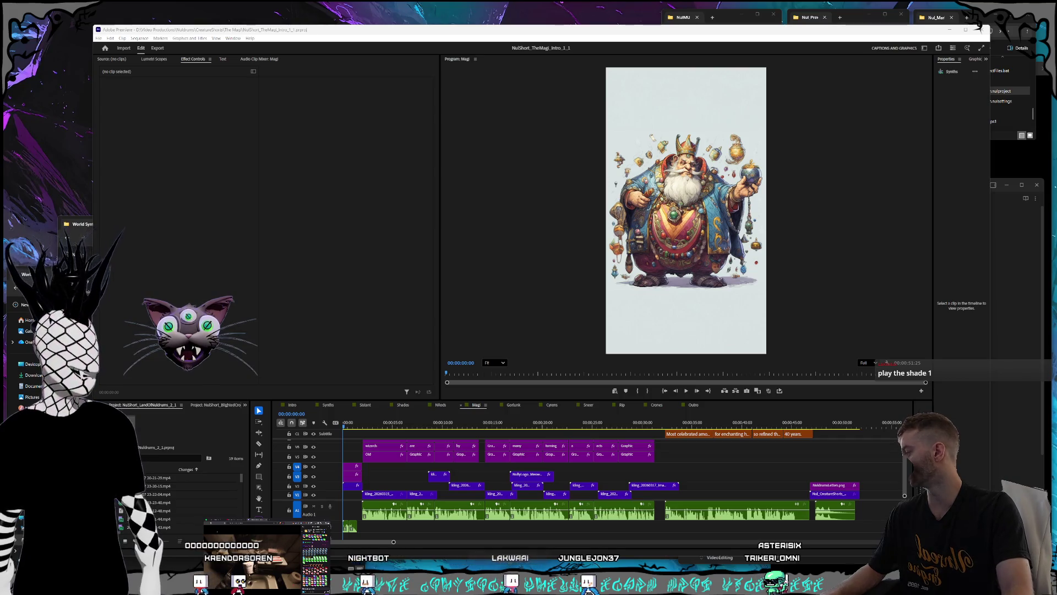
{"action": "left_click_drag", "start_coordinate": [576, 107], "coordinate": [493, 88]}
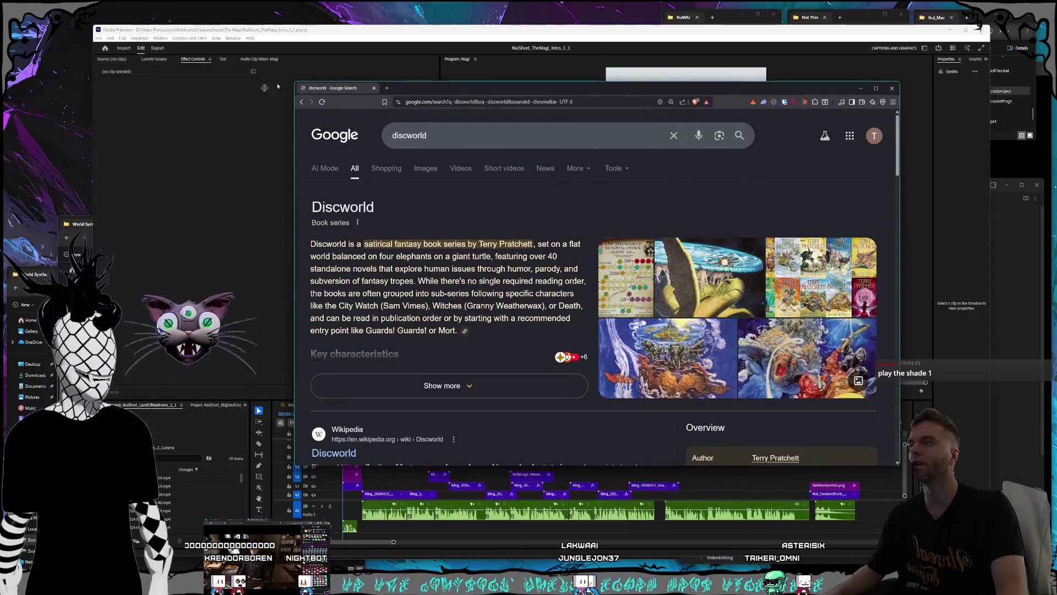
{"action": "left_click_drag", "start_coordinate": [291, 85], "coordinate": [194, 20]}
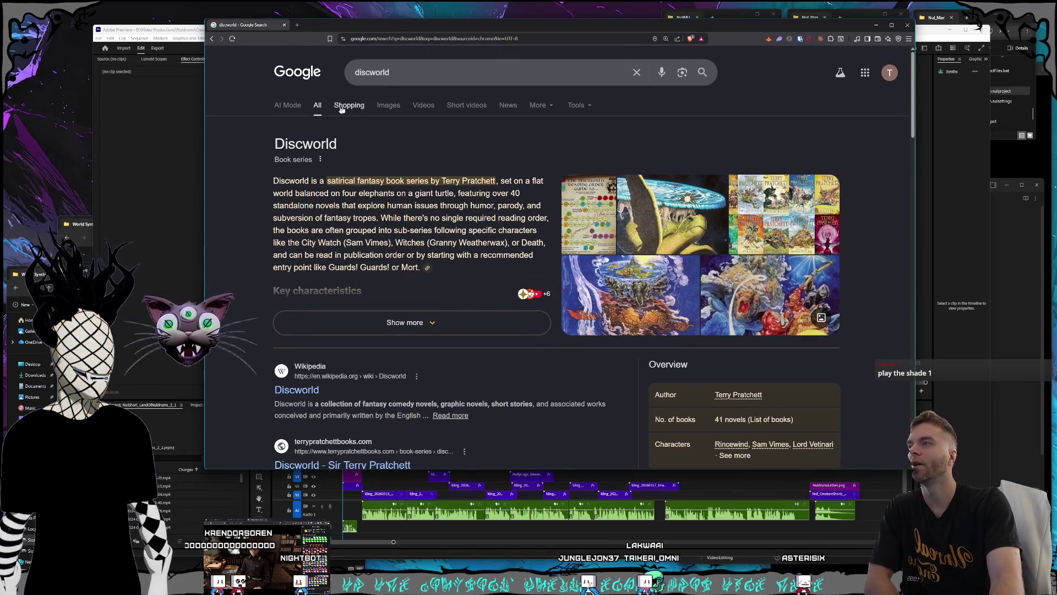
{"action": "left_click", "coordinate": [388, 105]}
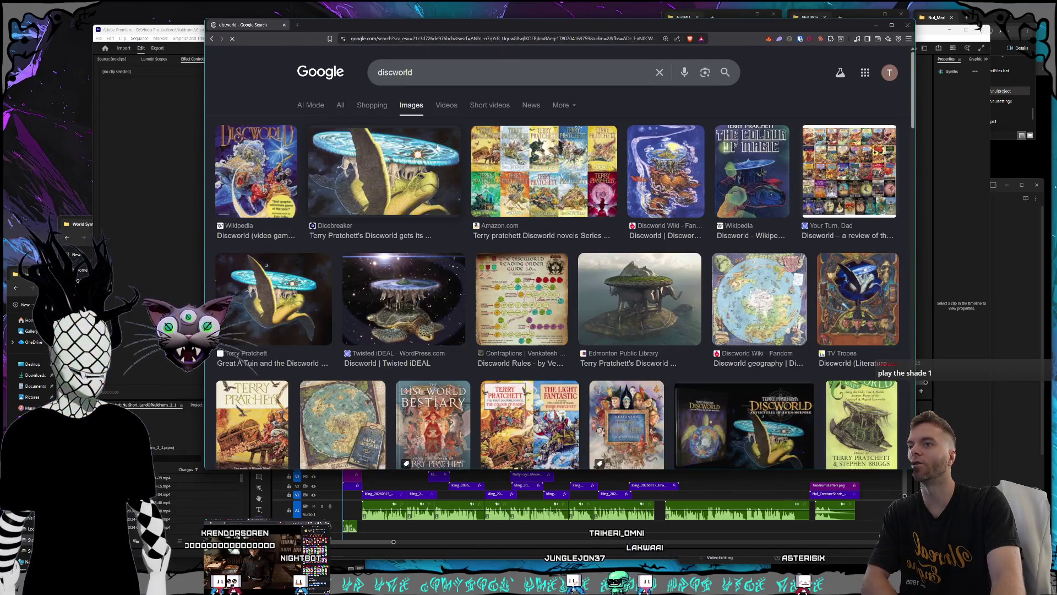
{"action": "left_click", "coordinate": [391, 169]}
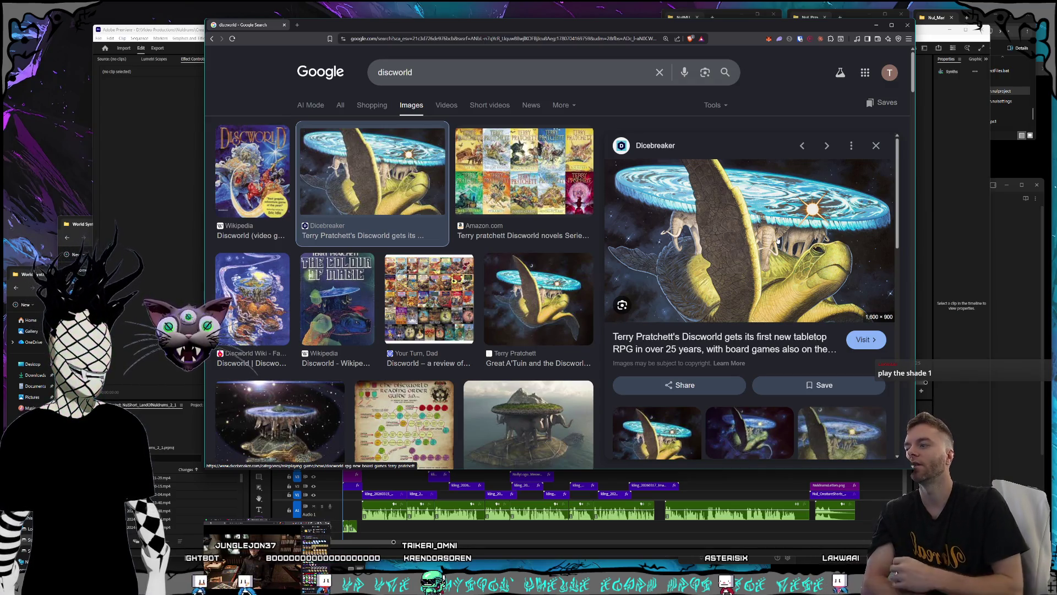
{"action": "left_click", "coordinate": [429, 297]}
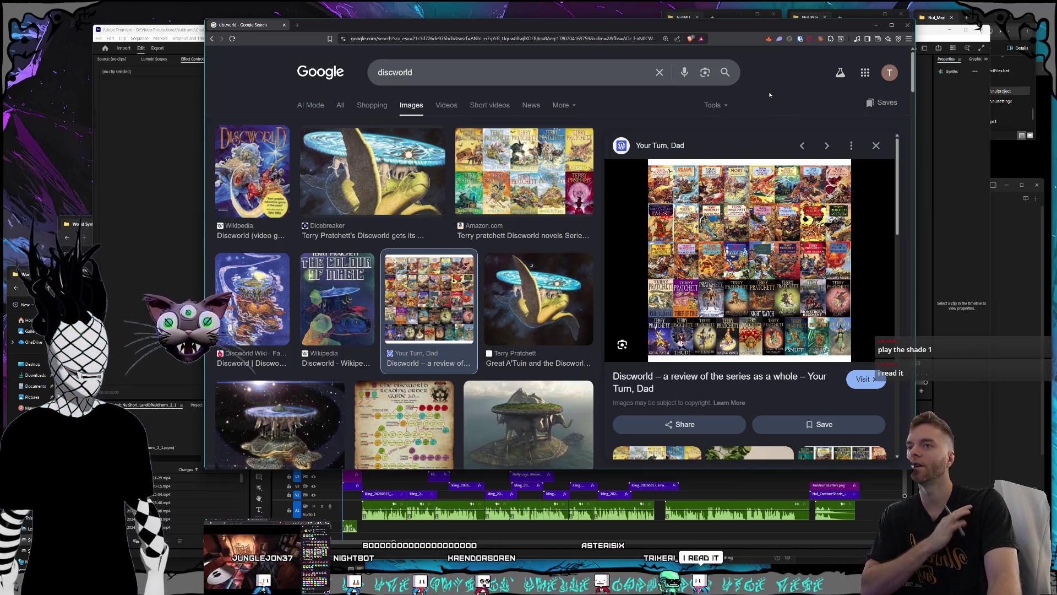
{"action": "mouse_move", "coordinate": [690, 27]}
{"action": "left_mouse_down"}
{"action": "mouse_move", "coordinate": [706, 34]}
{"action": "mouse_move", "coordinate": [703, 49]}
{"action": "left_mouse_up"}
{"action": "left_click", "coordinate": [887, 46]}
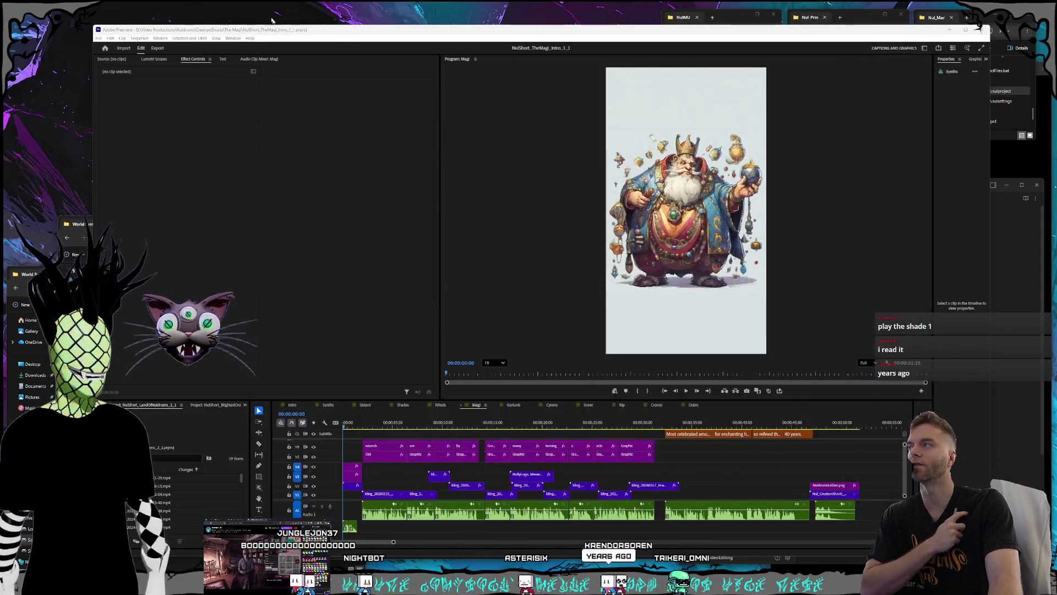
Review the Gorlunk and Cyrens sequences, scrubbing Cyrens to 18 seconds, then switch to Shades
{"action": "left_click", "coordinate": [514, 405]}
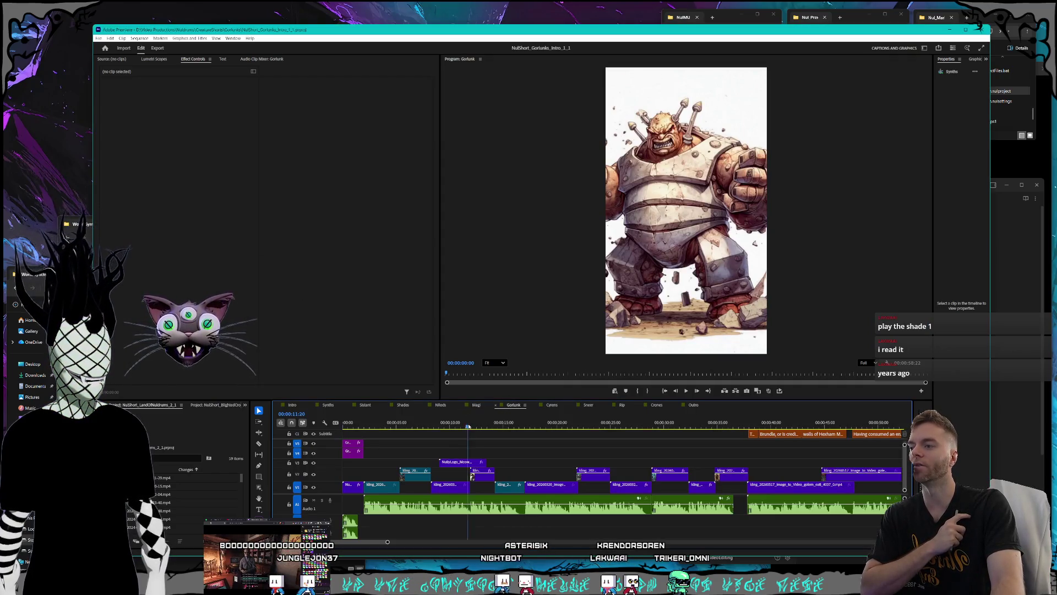
{"action": "left_click", "coordinate": [552, 405]}
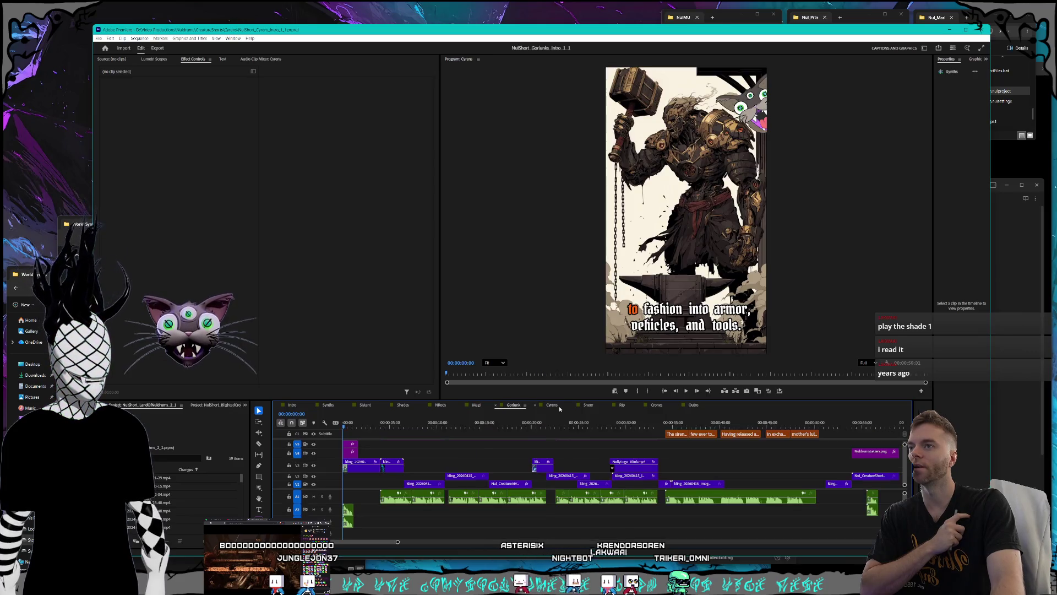
{"action": "left_click_drag", "start_coordinate": [456, 427], "coordinate": [568, 427]}
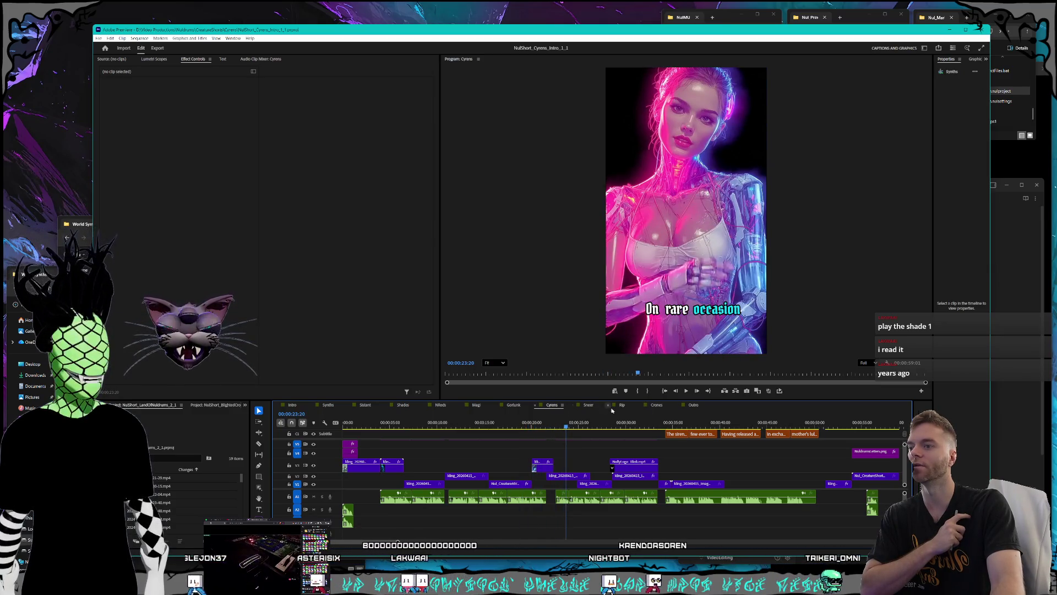
{"action": "left_click", "coordinate": [403, 405]}
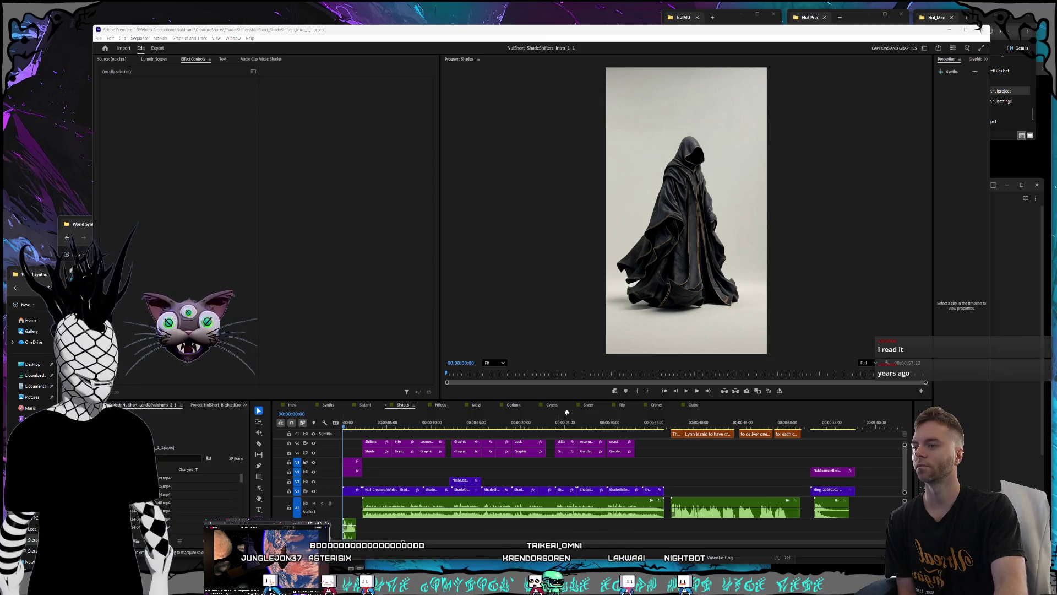
Play the Shades sequence and stop near the closing captions
{"action": "left_click", "coordinate": [691, 394]}
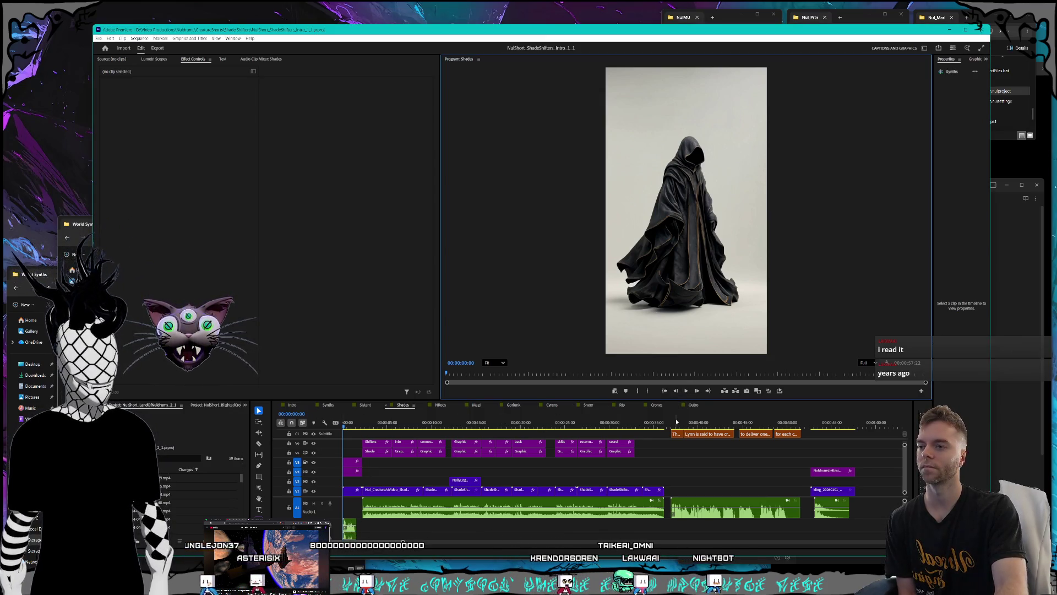
{"action": "key", "text": "space"}
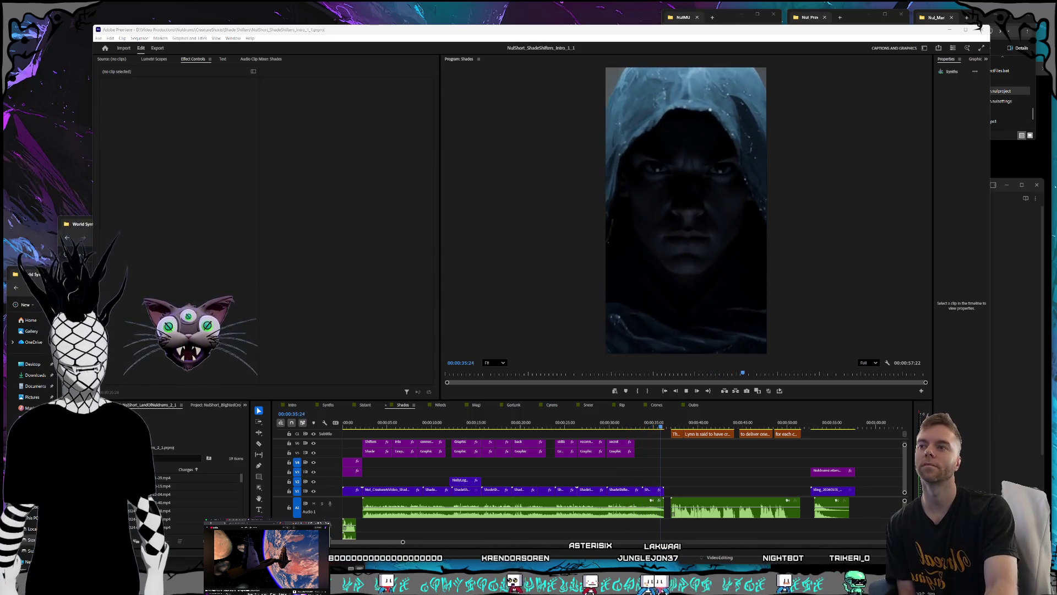
{"action": "left_click", "coordinate": [687, 392]}
{"action": "left_click", "coordinate": [687, 392]}
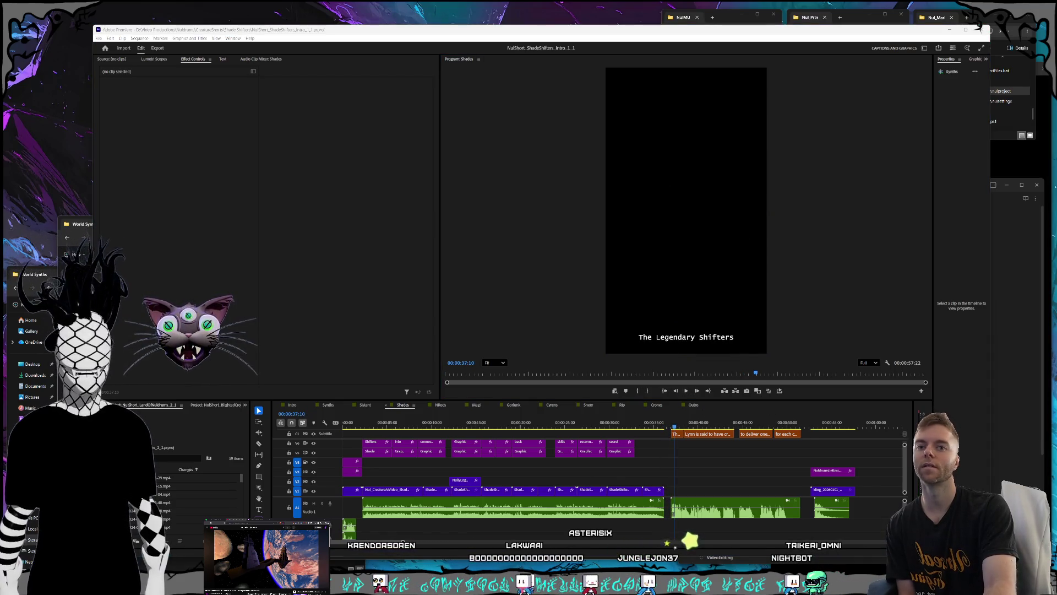
Jump back to about 36 seconds and replay the closing section to the Nuldrums logo
{"action": "left_click", "coordinate": [664, 424]}
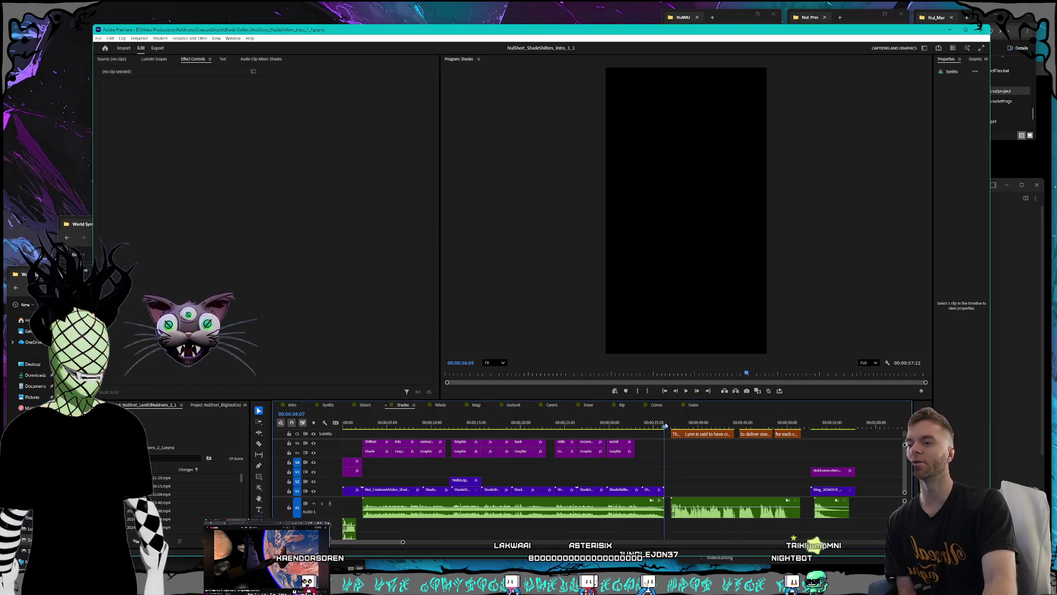
{"action": "mouse_move", "coordinate": [677, 426]}
{"action": "left_mouse_down"}
{"action": "mouse_move", "coordinate": [825, 425]}
{"action": "mouse_move", "coordinate": [670, 427]}
{"action": "left_mouse_up"}
{"action": "left_click", "coordinate": [687, 391]}
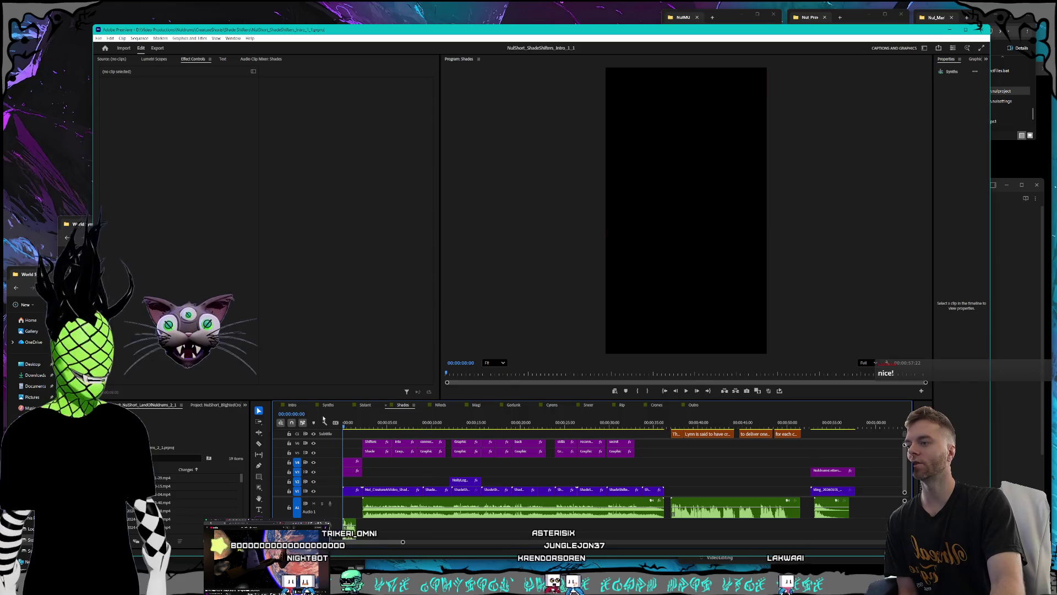
Stop Shades and play the Sistant sequence from the start to its end at 00:00:51:22
{"action": "key", "text": "Home"}
{"action": "left_click", "coordinate": [365, 405]}
{"action": "left_click", "coordinate": [367, 405]}
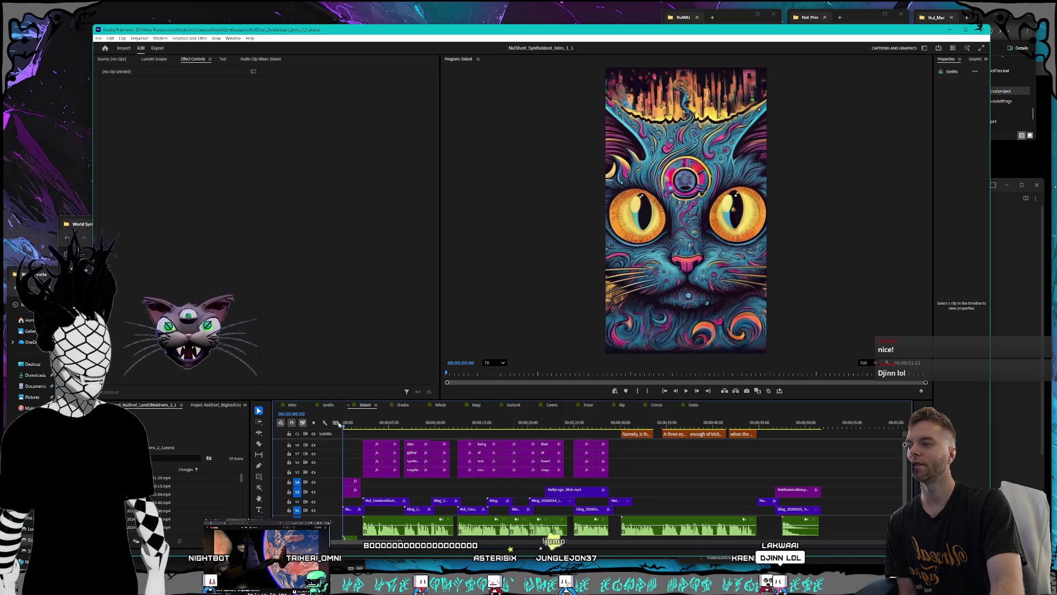
{"action": "left_click", "coordinate": [687, 391]}
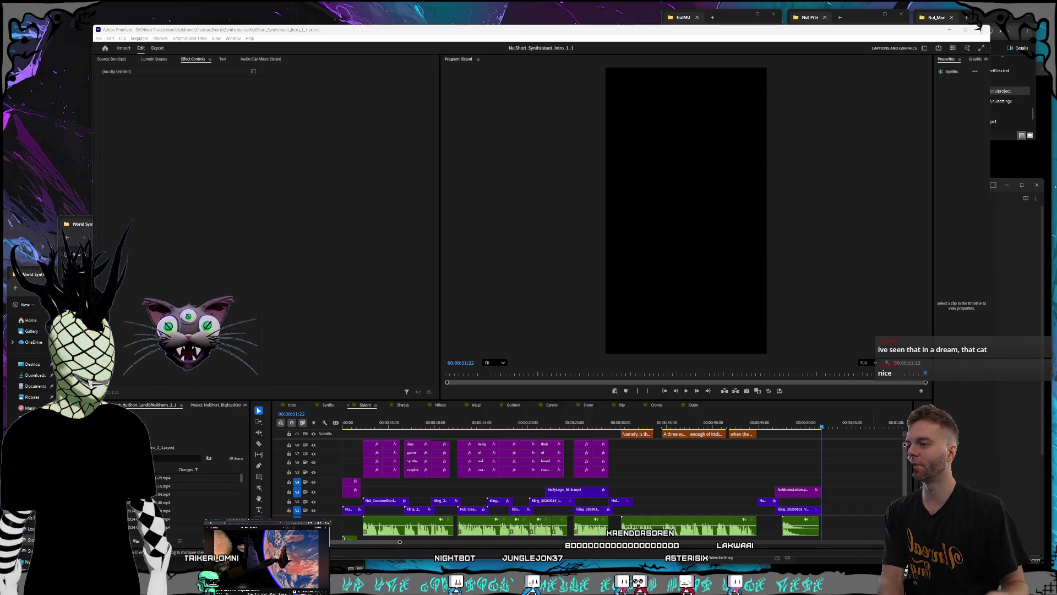
{"action": "left_click", "coordinate": [405, 406]}
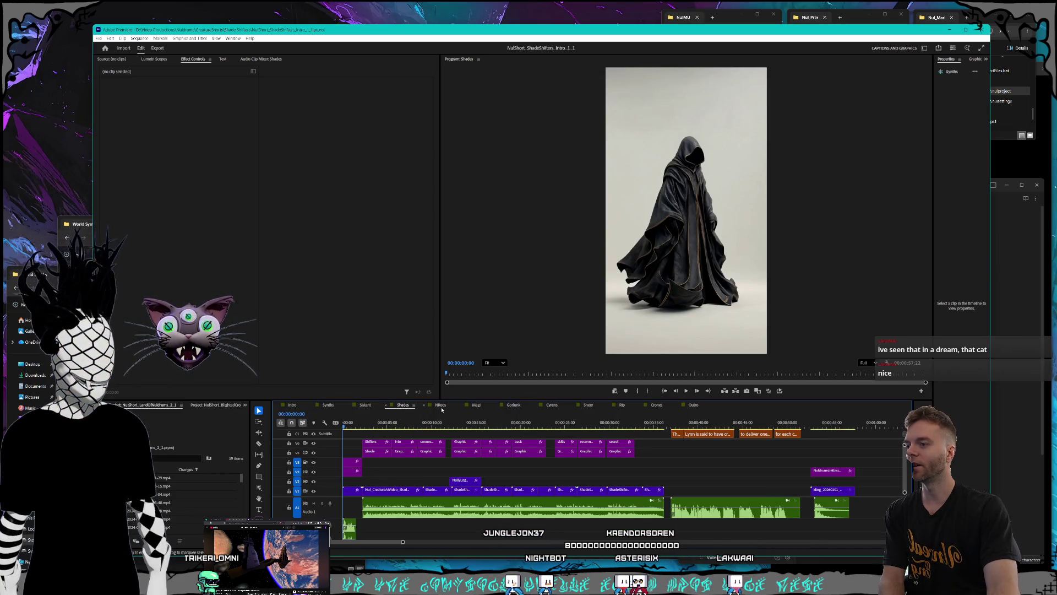
Bring the fox character's intro sequence up in the timeline in place of Shades
{"action": "left_click", "coordinate": [441, 408]}
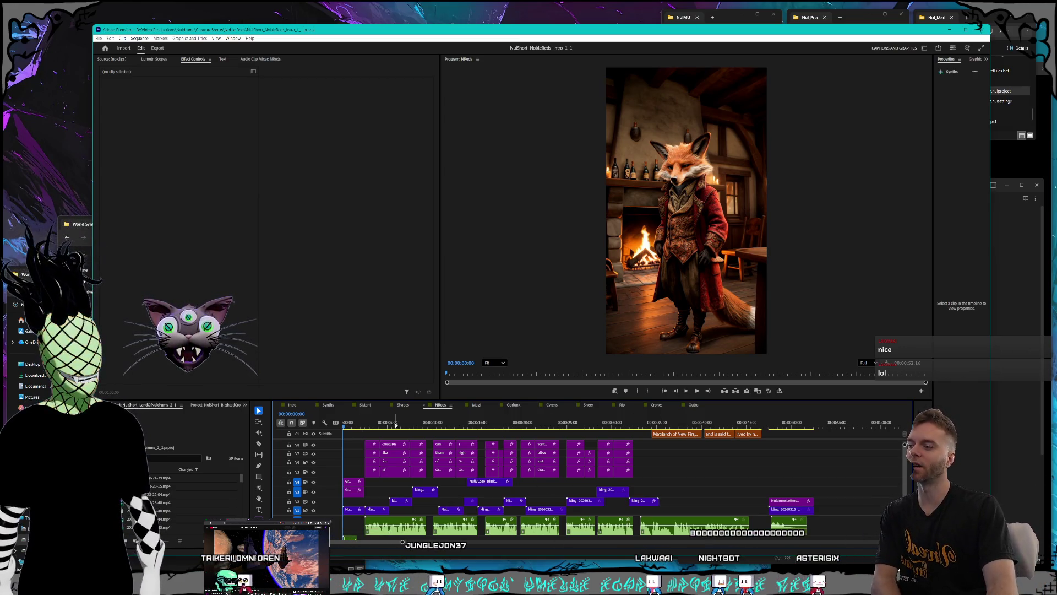
Rewind the fox sequence to 00:00:00:00 and play it through the closing Nuldrums logo
{"action": "left_click_drag", "start_coordinate": [375, 426], "coordinate": [324, 422]}
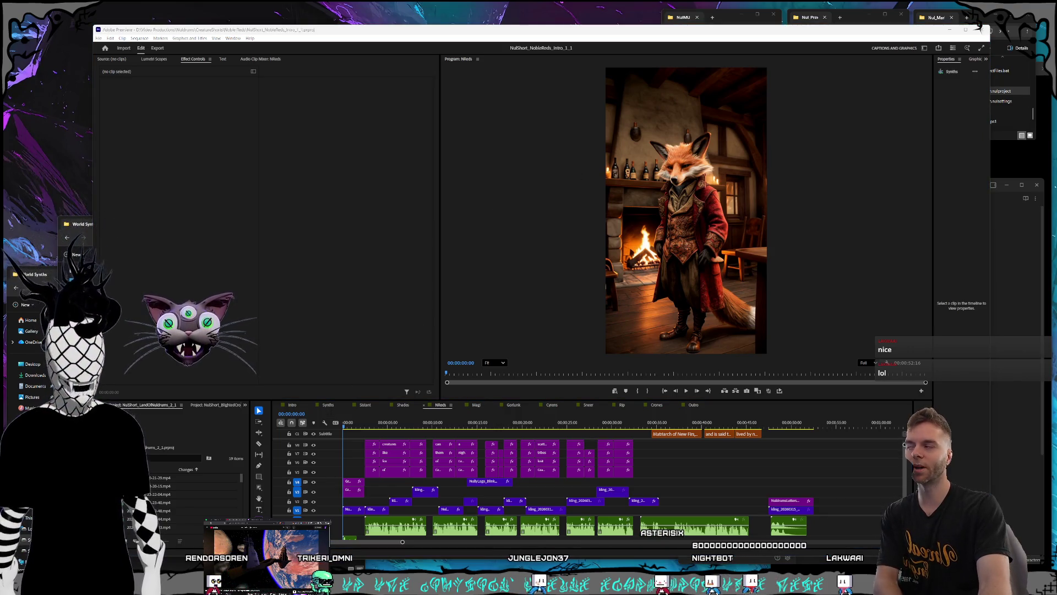
{"action": "left_click", "coordinate": [588, 393]}
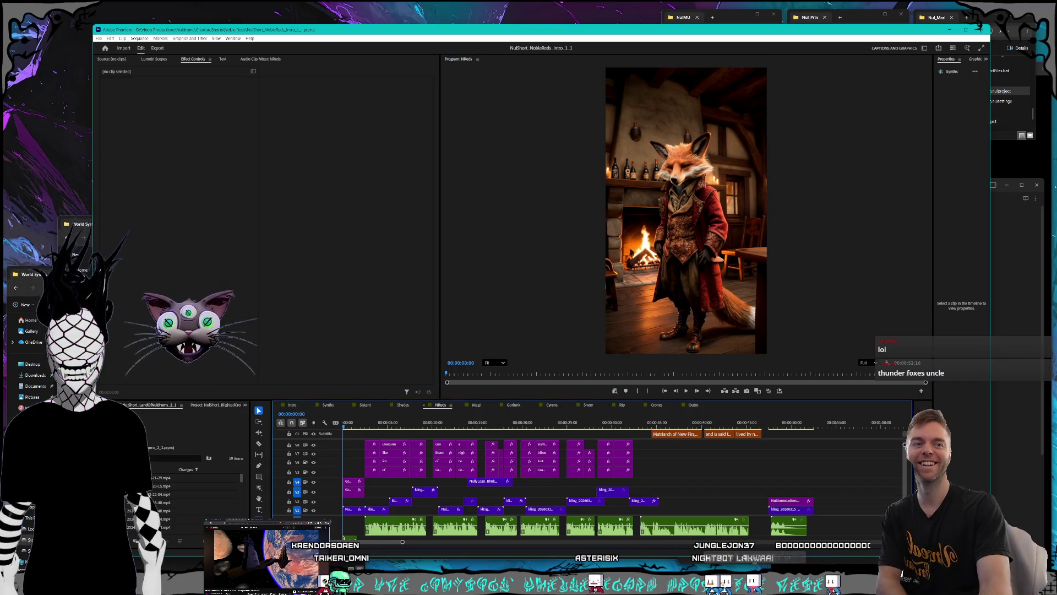
{"action": "left_click", "coordinate": [686, 391]}
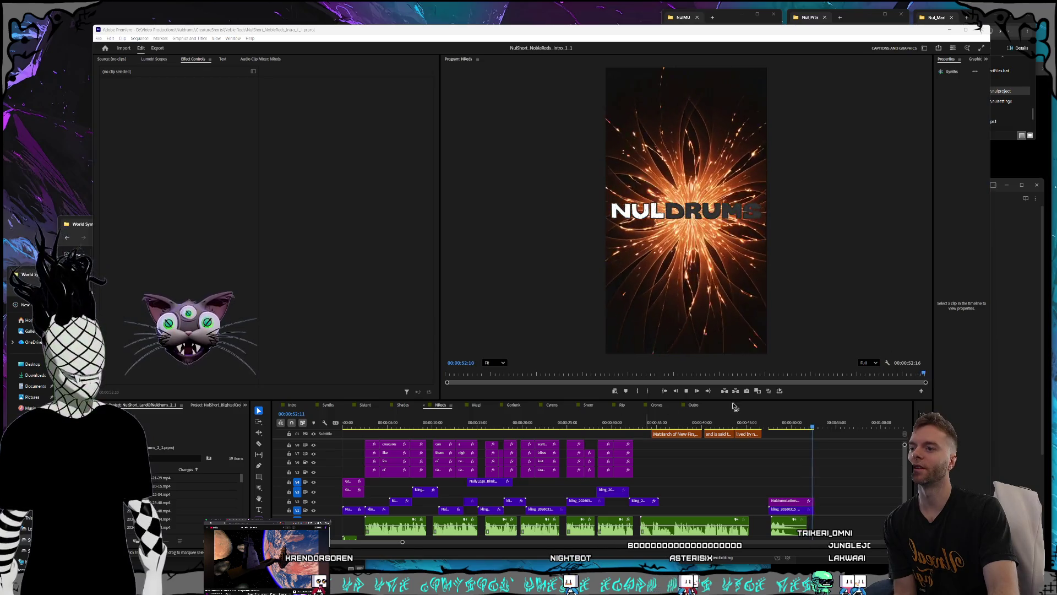
{"action": "left_click", "coordinate": [687, 391]}
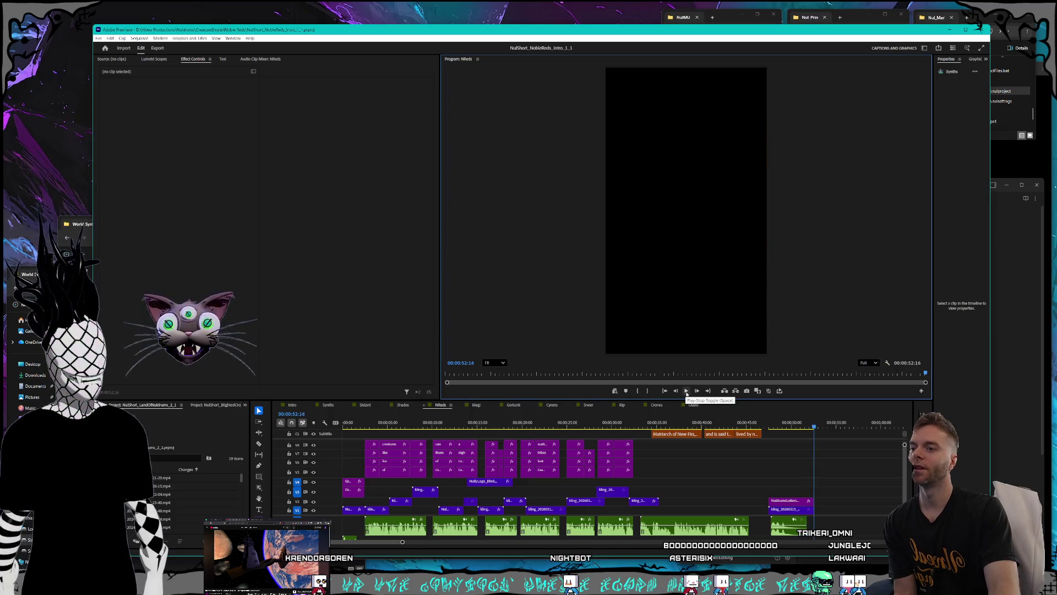
{"action": "left_click", "coordinate": [477, 405]}
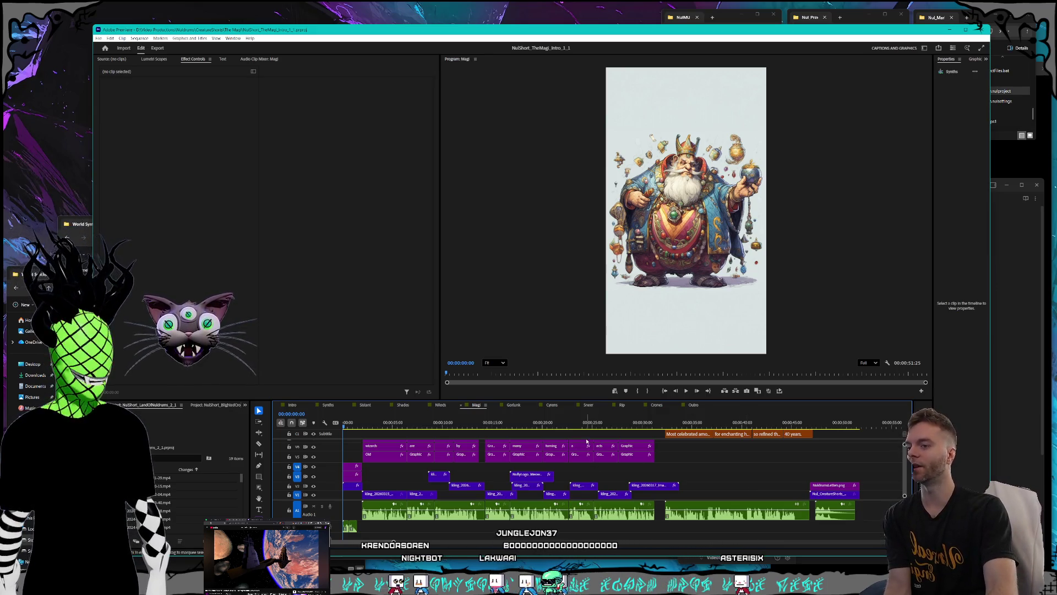
Cue the Magi sequence at its start and play it through to black at 00:00:51:23
{"action": "left_click", "coordinate": [352, 422]}
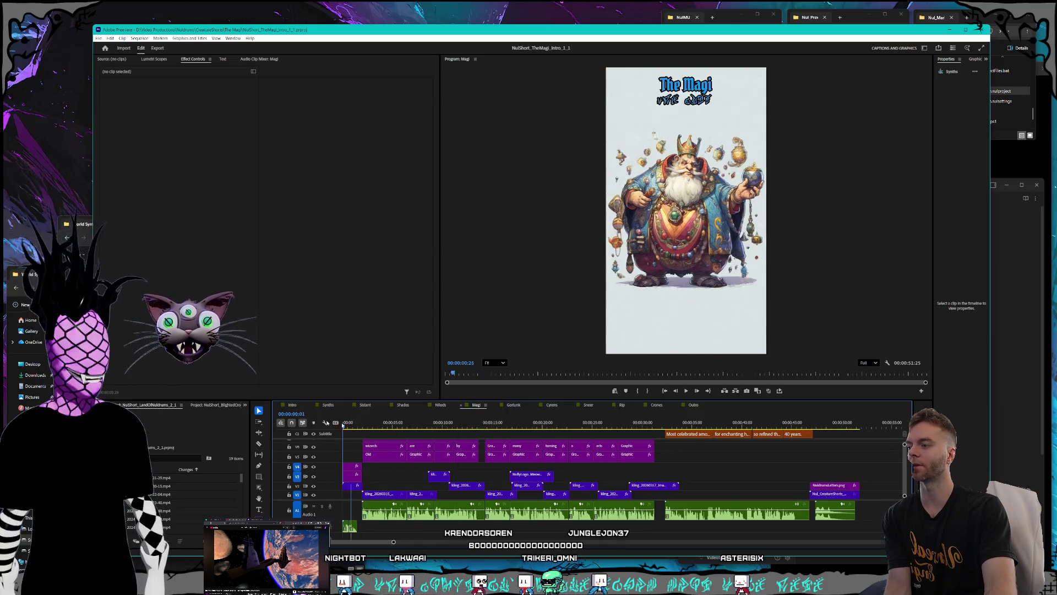
{"action": "key", "text": "Home"}
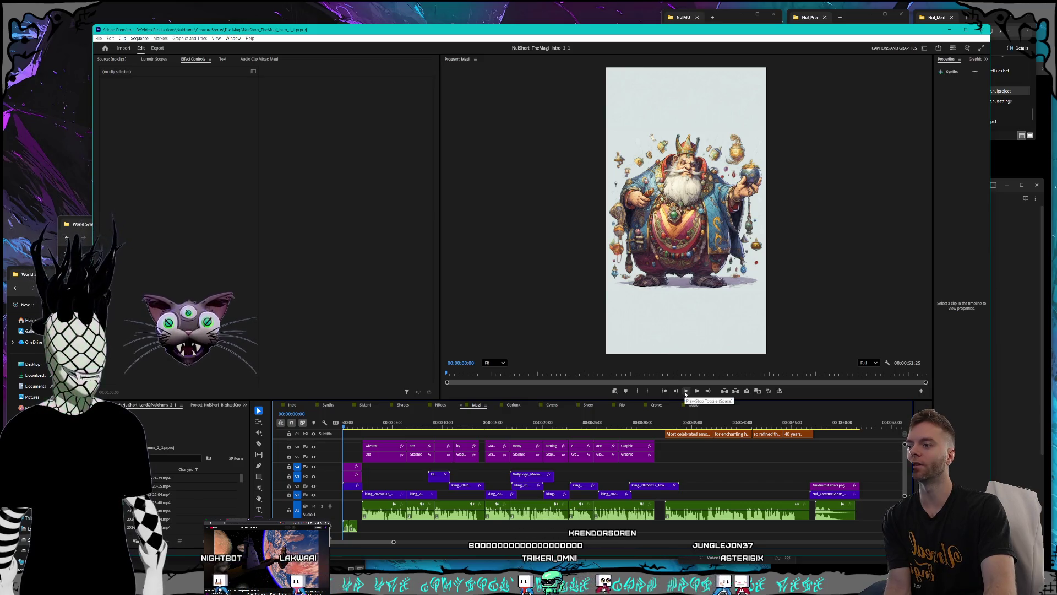
{"action": "left_click", "coordinate": [685, 391]}
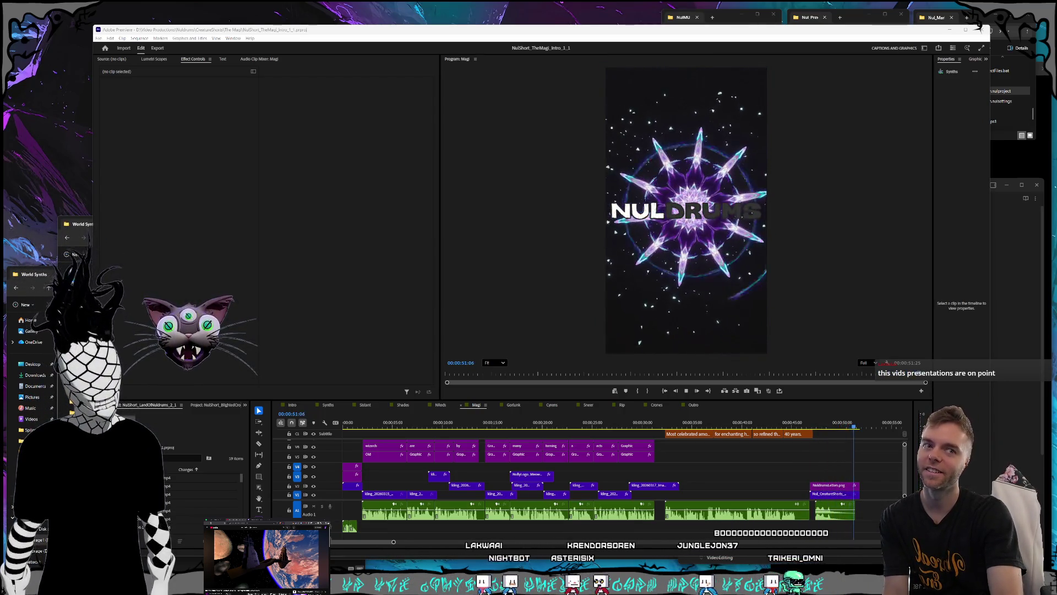
Play the Gorlunk sequence from its start, then scrub back to its closing Nuldrums rock logo
{"action": "left_click", "coordinate": [514, 405]}
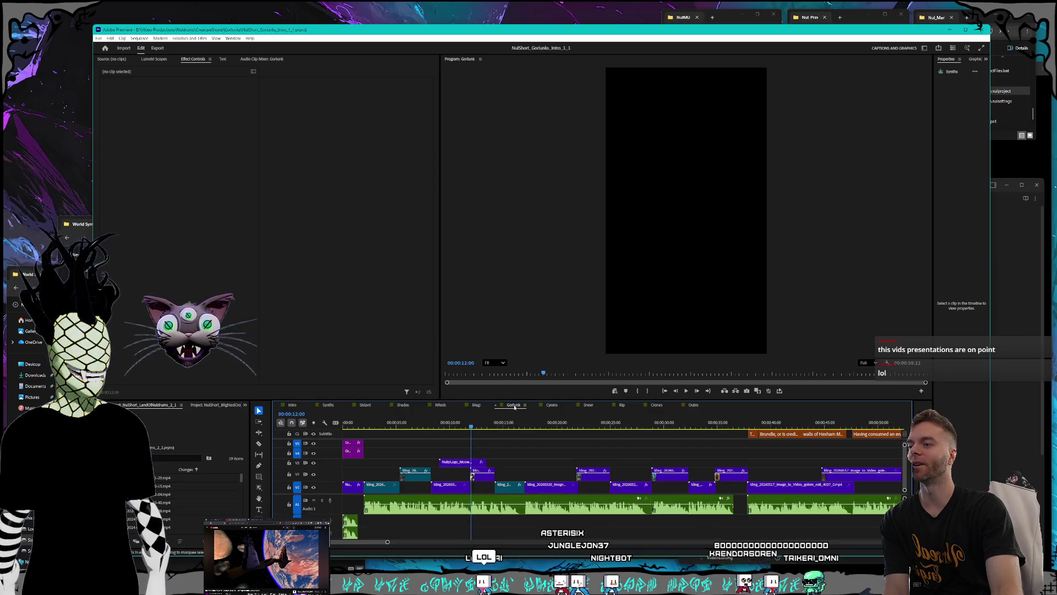
{"action": "left_click", "coordinate": [339, 421]}
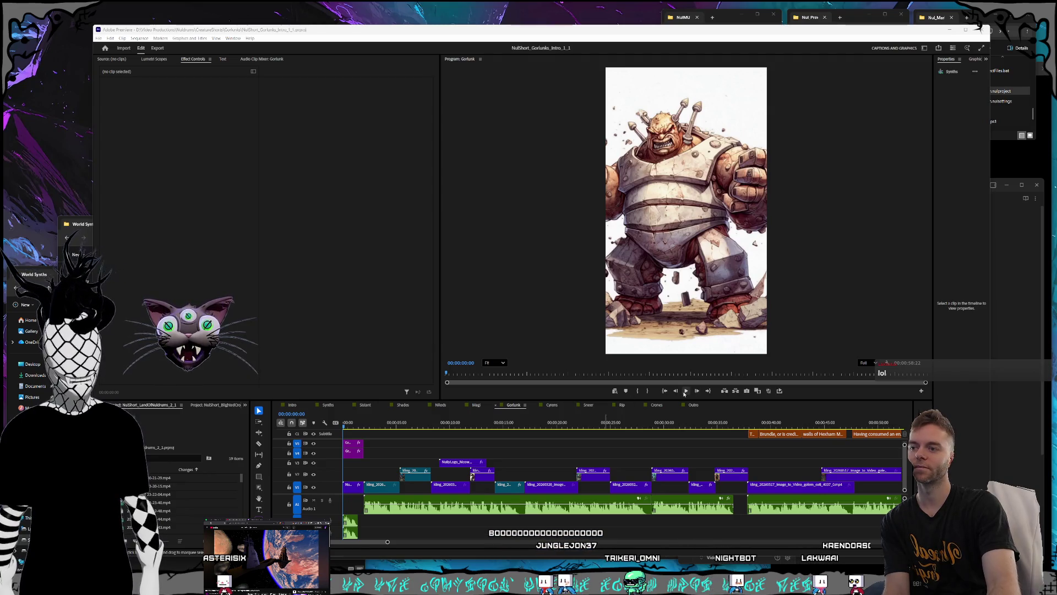
{"action": "left_click", "coordinate": [688, 415]}
{"action": "left_click", "coordinate": [688, 393]}
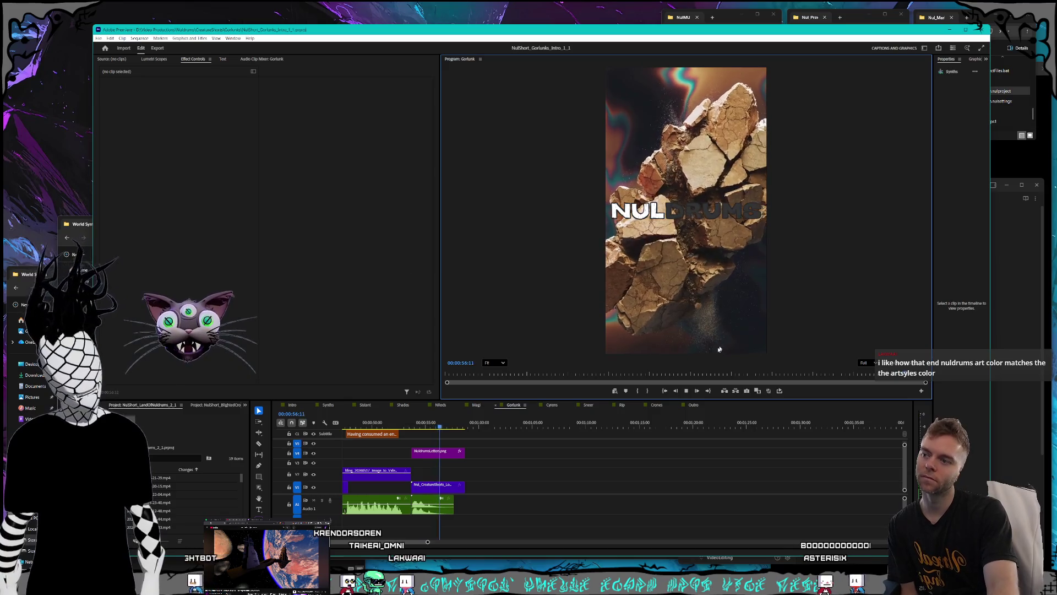
{"action": "left_click", "coordinate": [687, 391]}
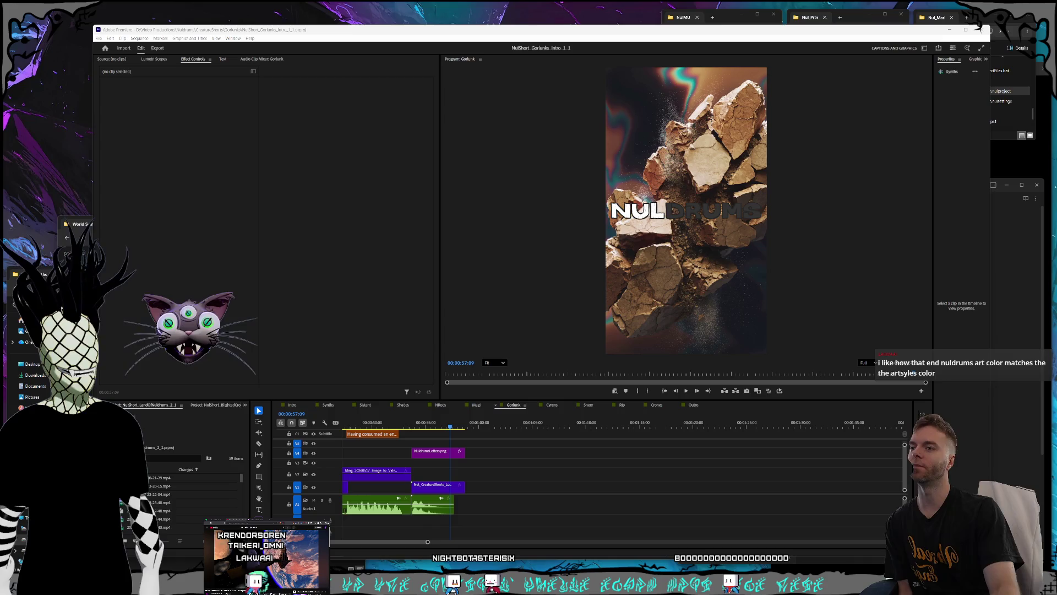
{"action": "mouse_move", "coordinate": [418, 426]}
{"action": "left_mouse_down"}
{"action": "mouse_move", "coordinate": [378, 424]}
{"action": "mouse_move", "coordinate": [469, 420]}
{"action": "mouse_move", "coordinate": [447, 424]}
{"action": "left_mouse_up"}
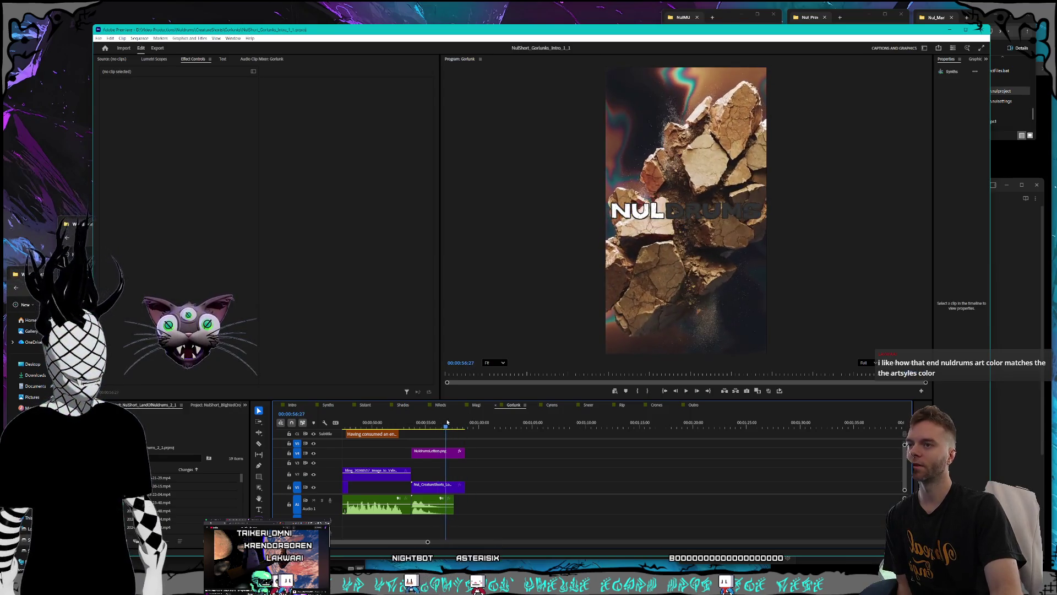
{"action": "left_click", "coordinate": [555, 407]}
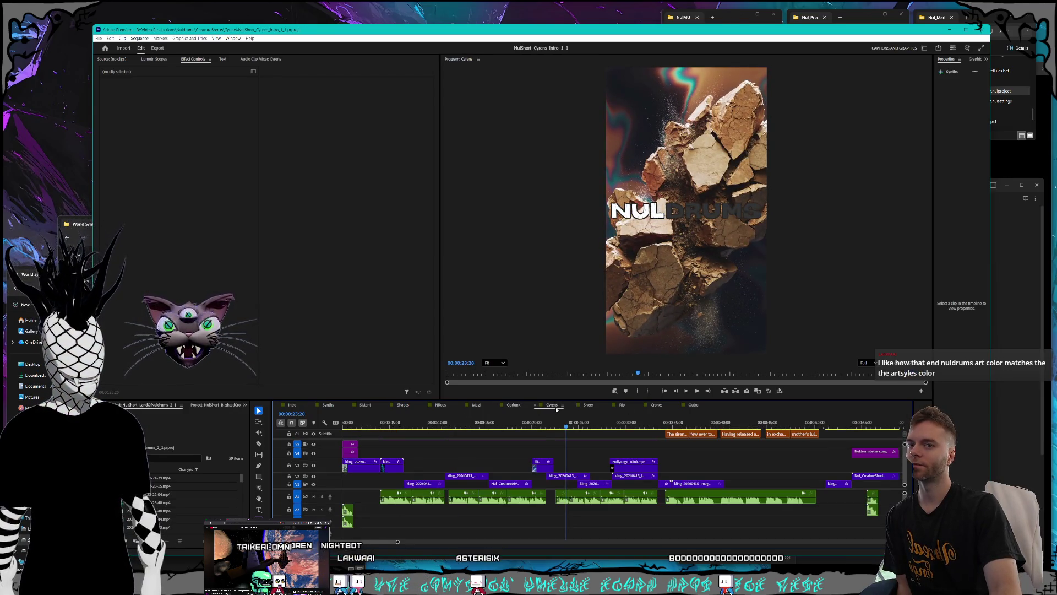
Rewind Cyrens to its start and play it through to the Nuldrums logo
{"action": "left_click_drag", "start_coordinate": [420, 423], "coordinate": [628, 421]}
{"action": "key", "text": "Home"}
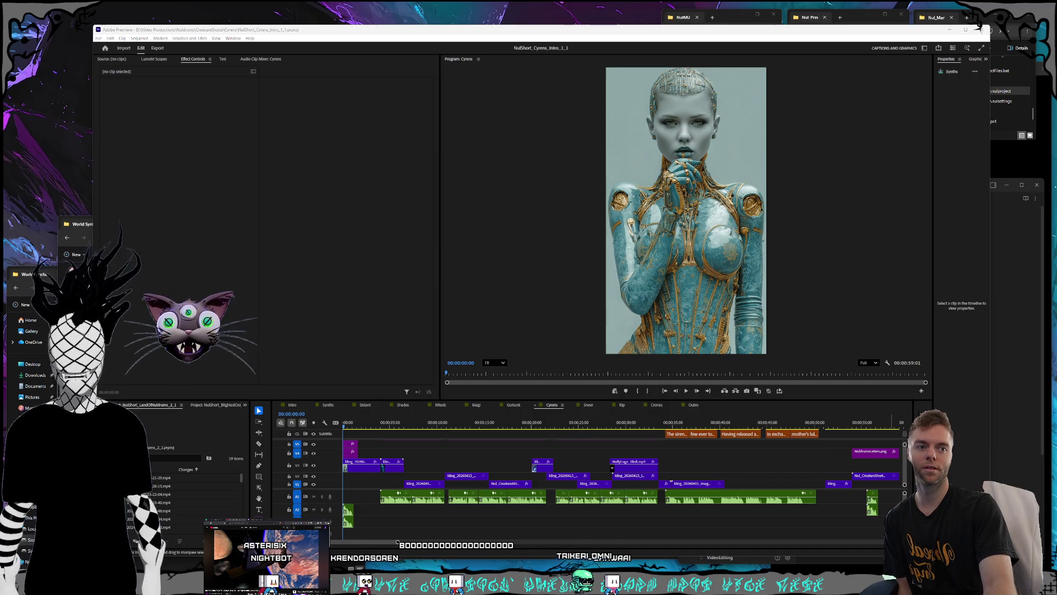
{"action": "left_click", "coordinate": [686, 391]}
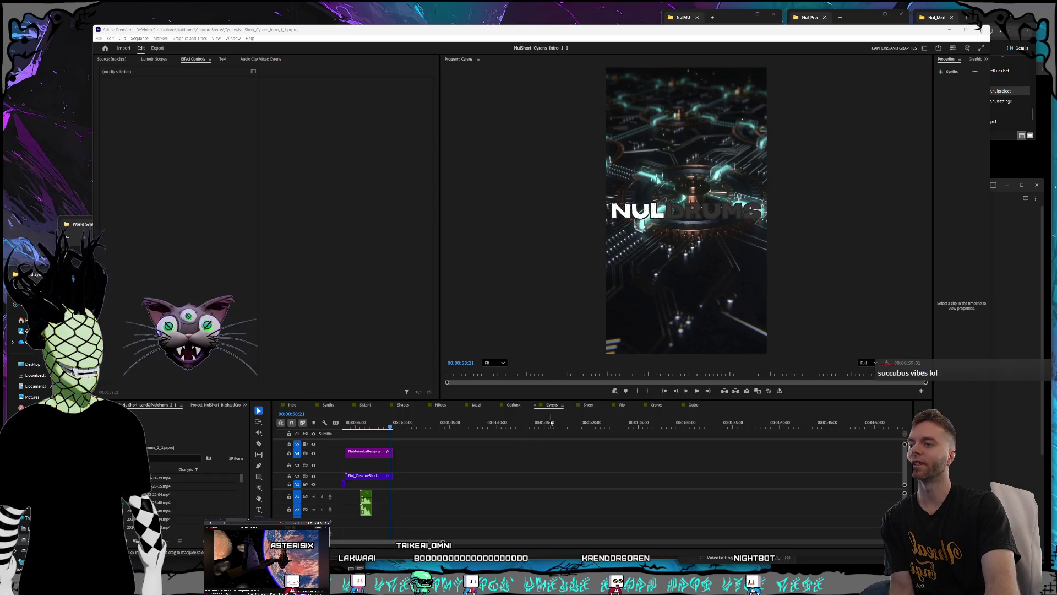
{"action": "left_click", "coordinate": [588, 405]}
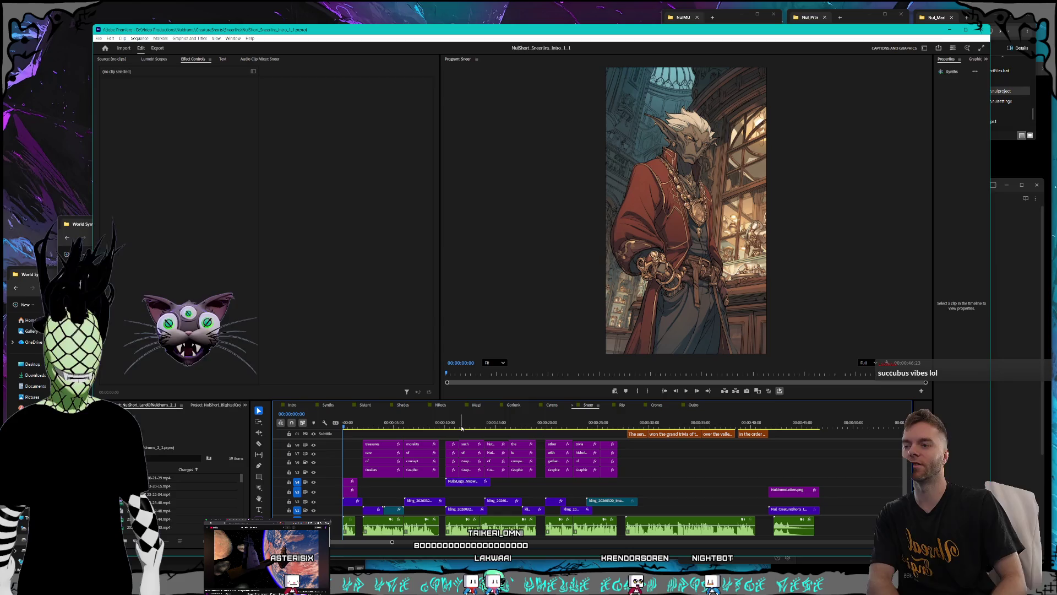
{"action": "left_click", "coordinate": [687, 391]}
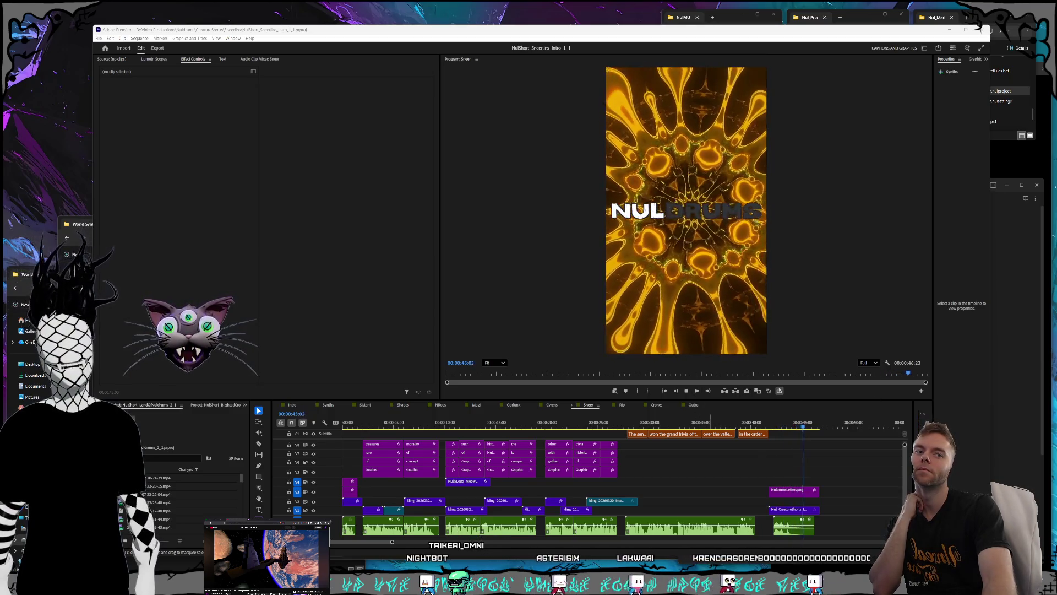
{"action": "left_click", "coordinate": [630, 412]}
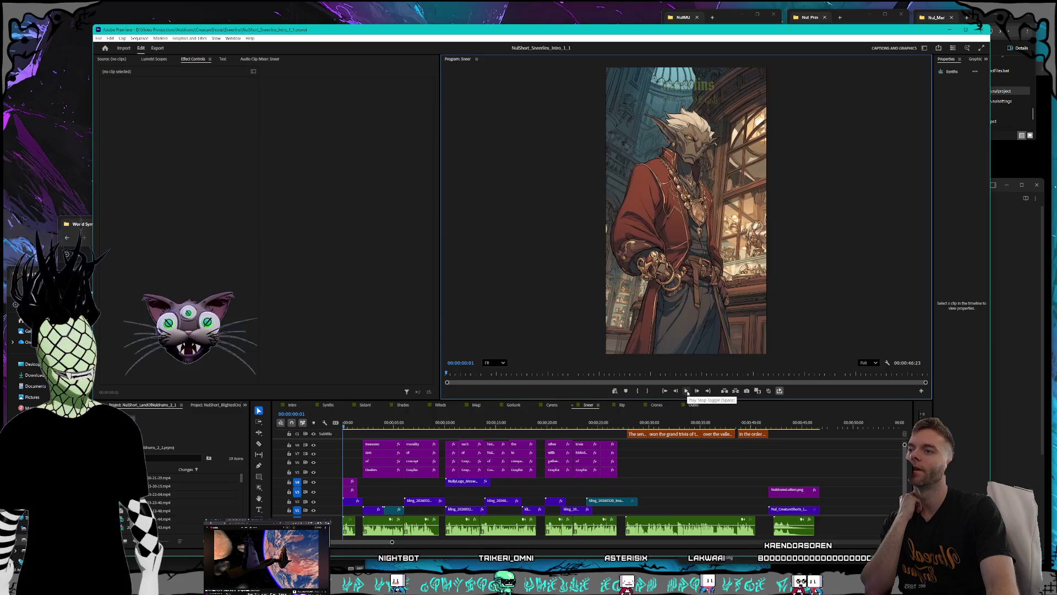
{"action": "left_click", "coordinate": [617, 406]}
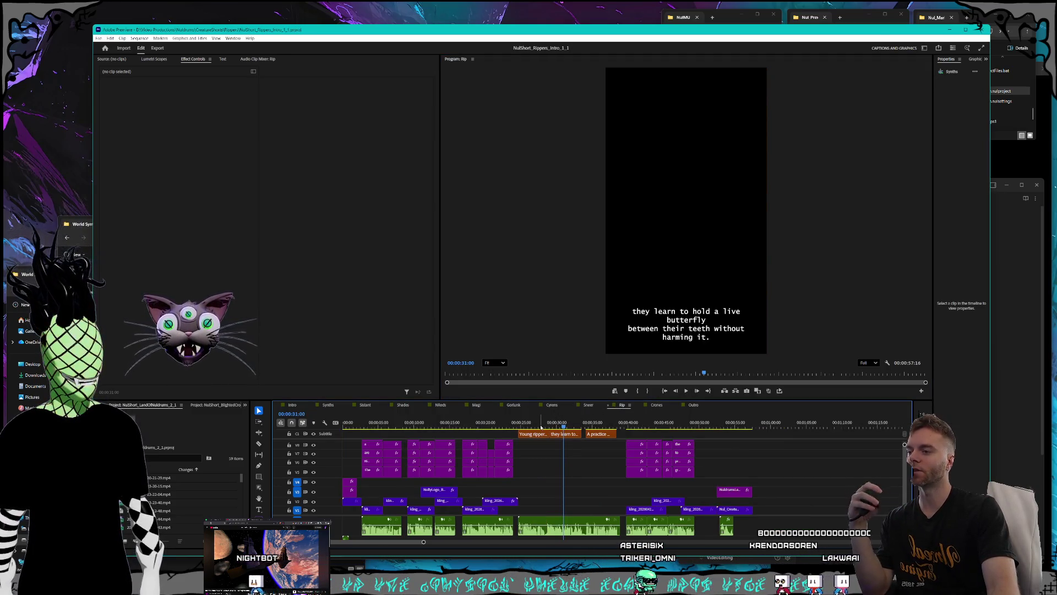
Scrub the Rip sequence back to its opening skeleton frame and play it to the end
{"action": "left_click_drag", "start_coordinate": [540, 427], "coordinate": [482, 429]}
{"action": "left_click_drag", "start_coordinate": [368, 420], "coordinate": [344, 422]}
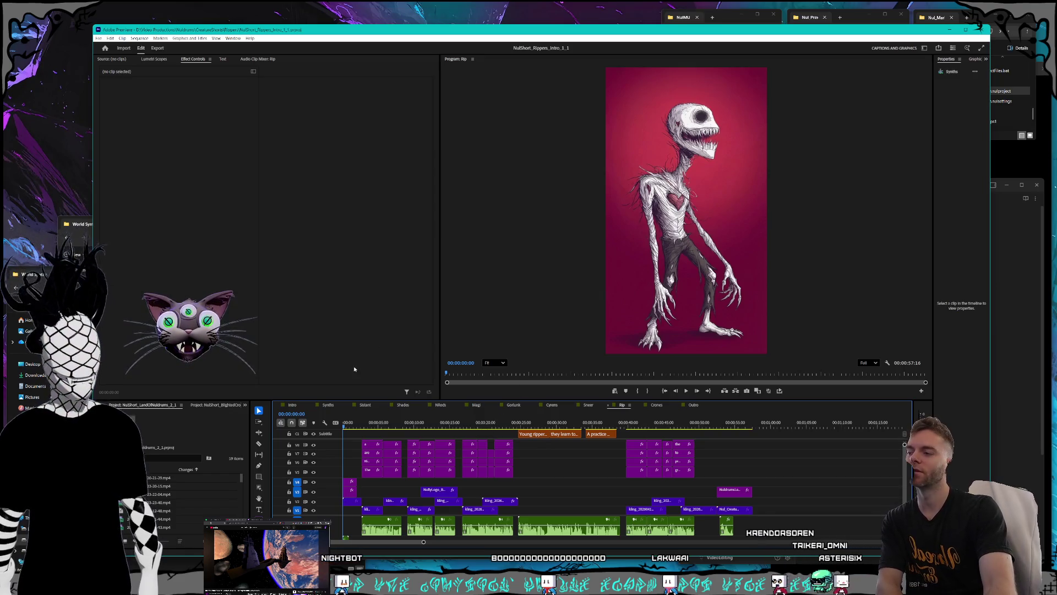
{"action": "left_click", "coordinate": [344, 424]}
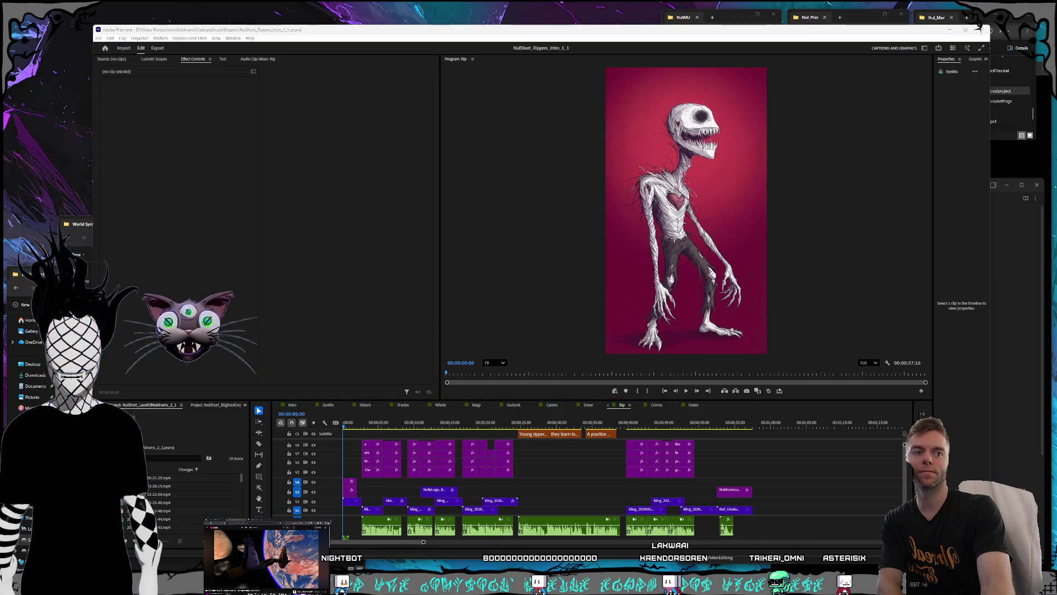
{"action": "left_click", "coordinate": [686, 391]}
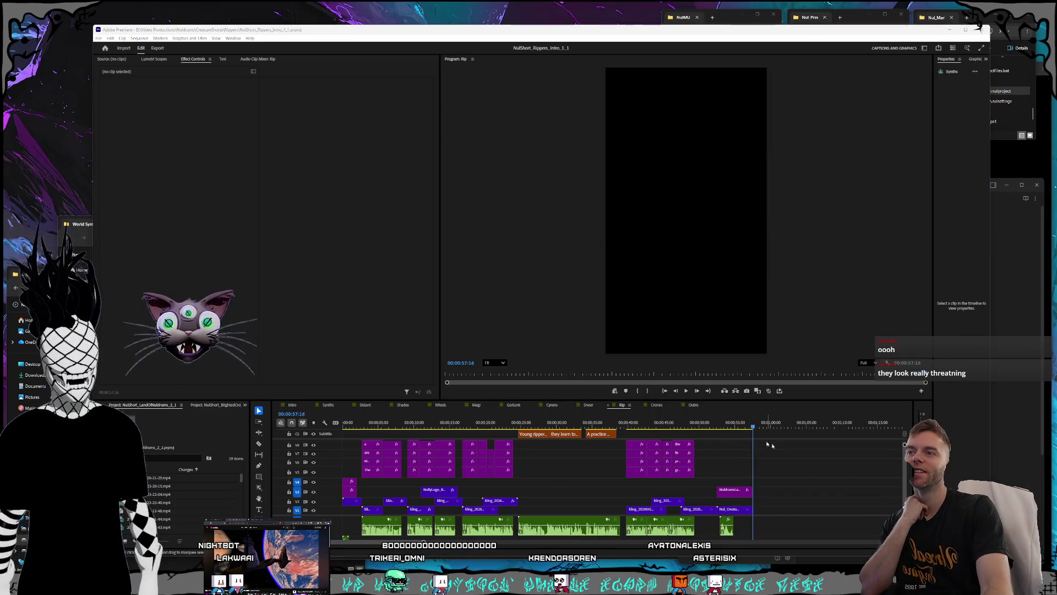
Scrub the Rippers timeline back from the NULDRUMS logo through the castle and throne shots
{"action": "left_click", "coordinate": [729, 424]}
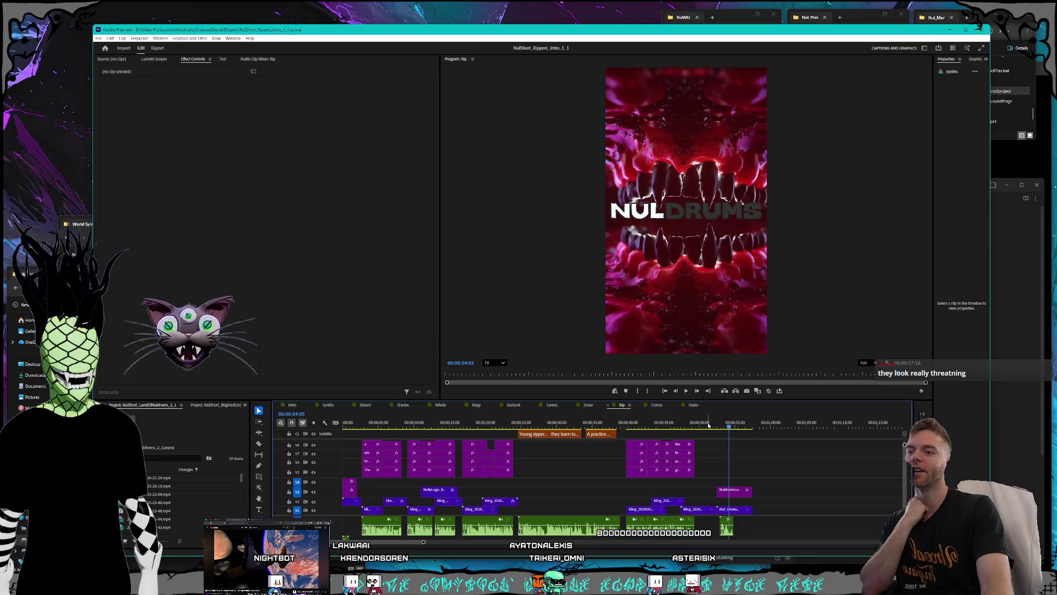
{"action": "left_click", "coordinate": [683, 429]}
{"action": "left_click", "coordinate": [672, 427]}
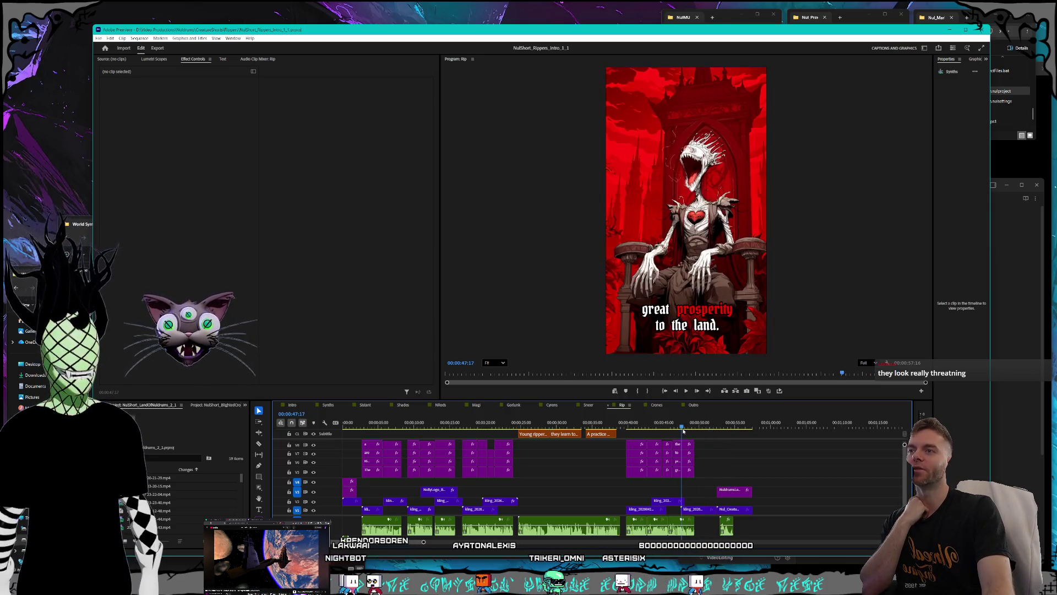
{"action": "left_click_drag", "start_coordinate": [672, 428], "coordinate": [667, 427]}
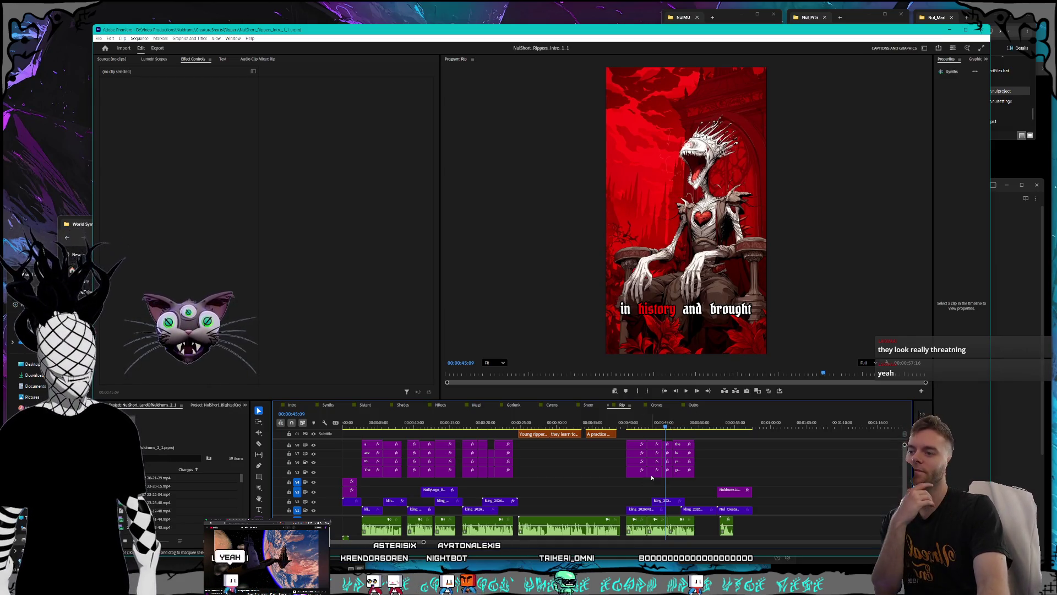
Select RippersExtraSentence.mp3 on A1 and return to the Lonely King caption at 00:00:40:21
{"action": "left_click", "coordinate": [568, 526]}
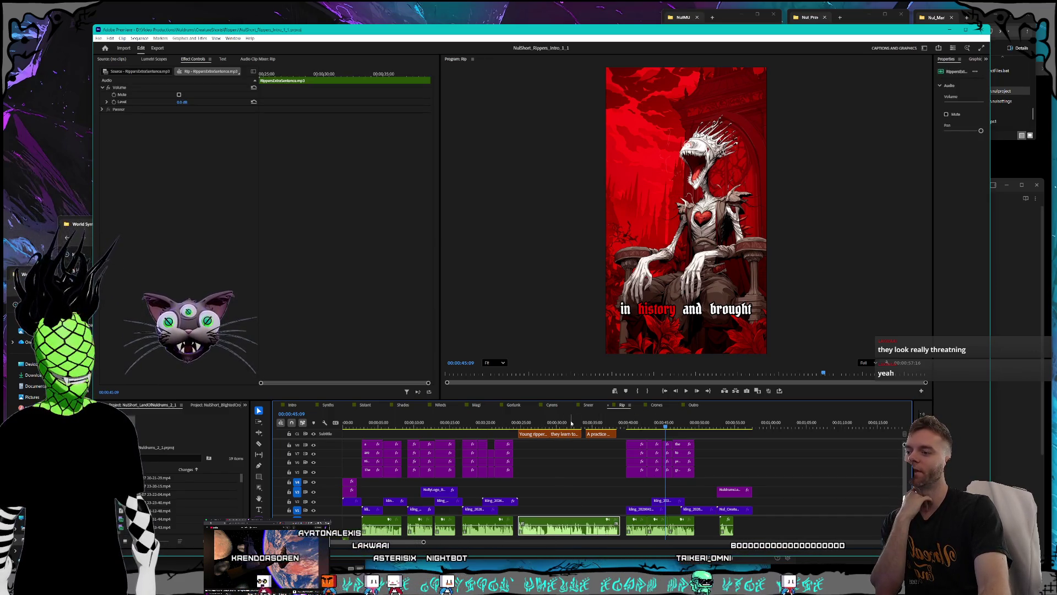
{"action": "left_click", "coordinate": [633, 423]}
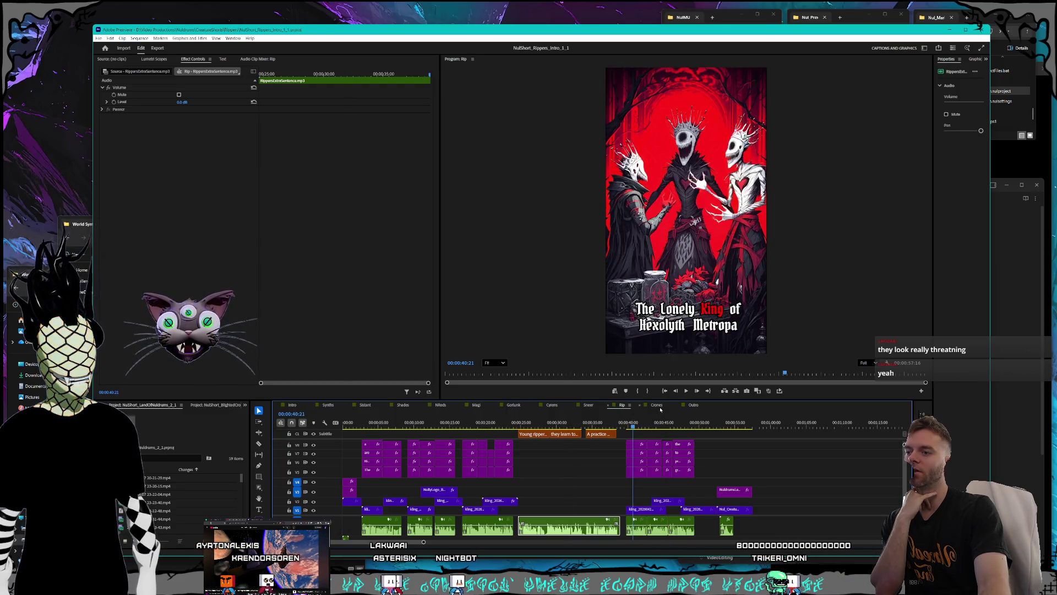
{"action": "left_click", "coordinate": [656, 405]}
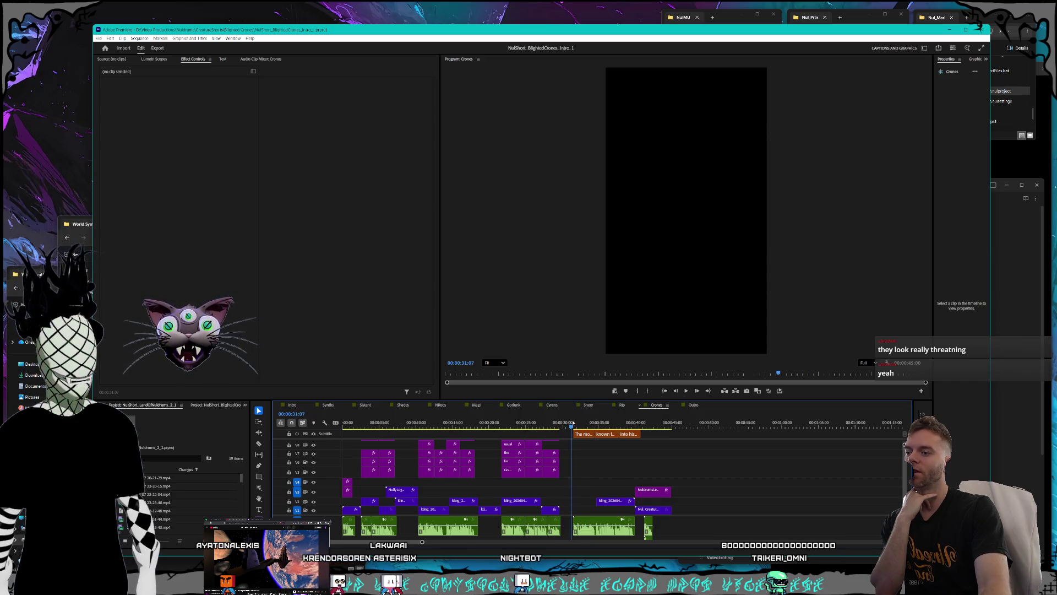
Cue Crones at its start, briefly preview the Outro from its beginning, then return to Crones
{"action": "left_click", "coordinate": [446, 423]}
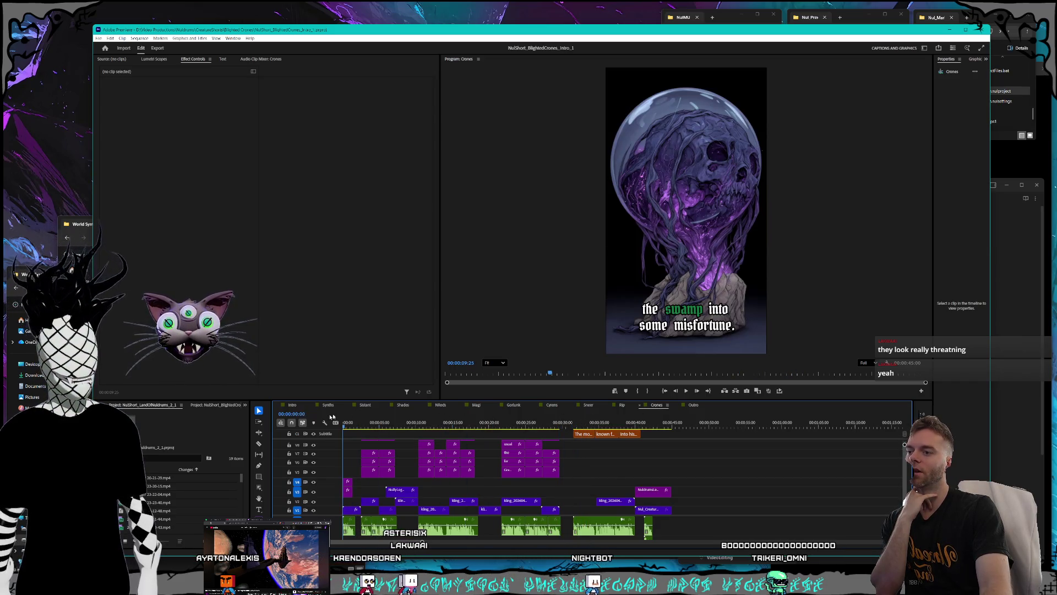
{"action": "key", "text": "Home"}
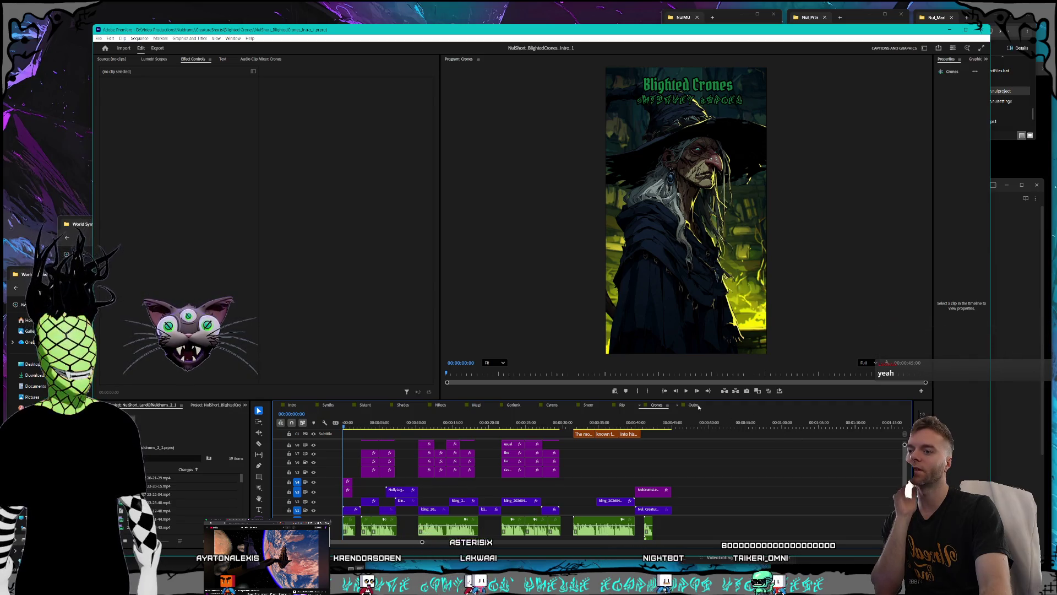
{"action": "left_click", "coordinate": [694, 405]}
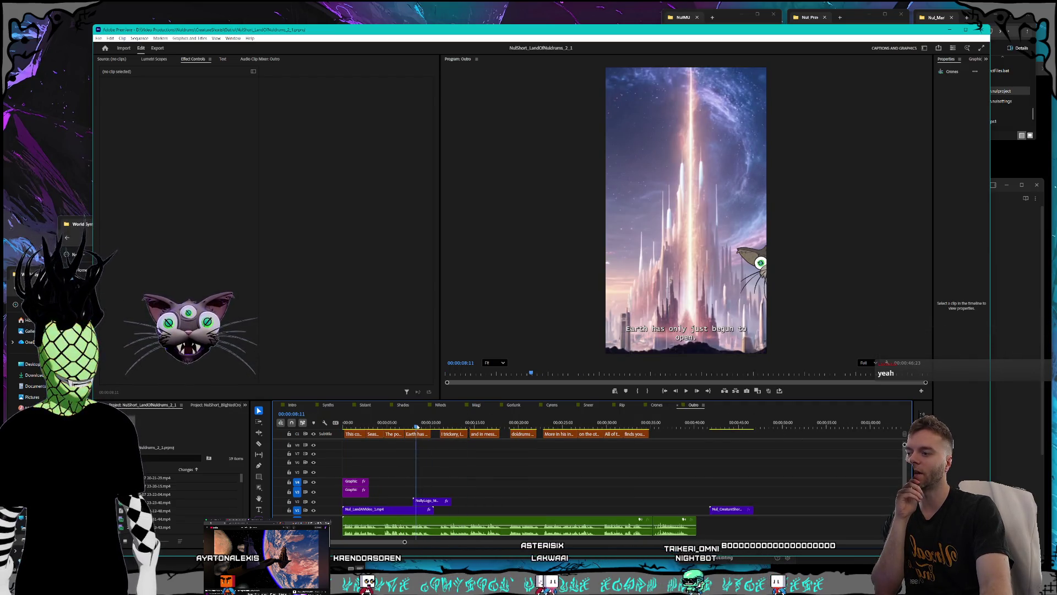
{"action": "key", "text": "Home"}
{"action": "key", "text": "space"}
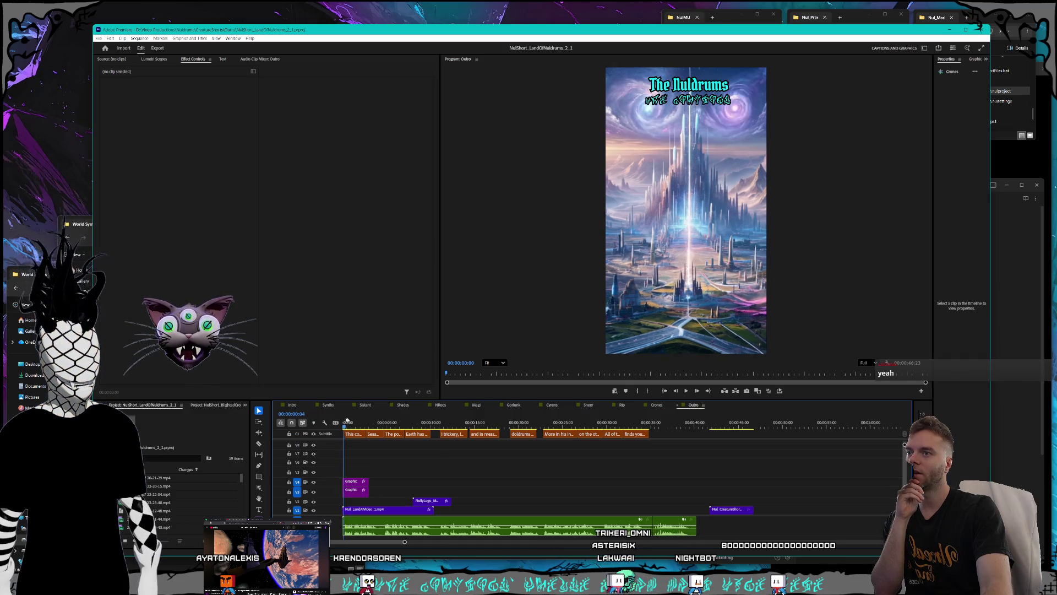
{"action": "key", "text": "space"}
{"action": "key", "text": "Home"}
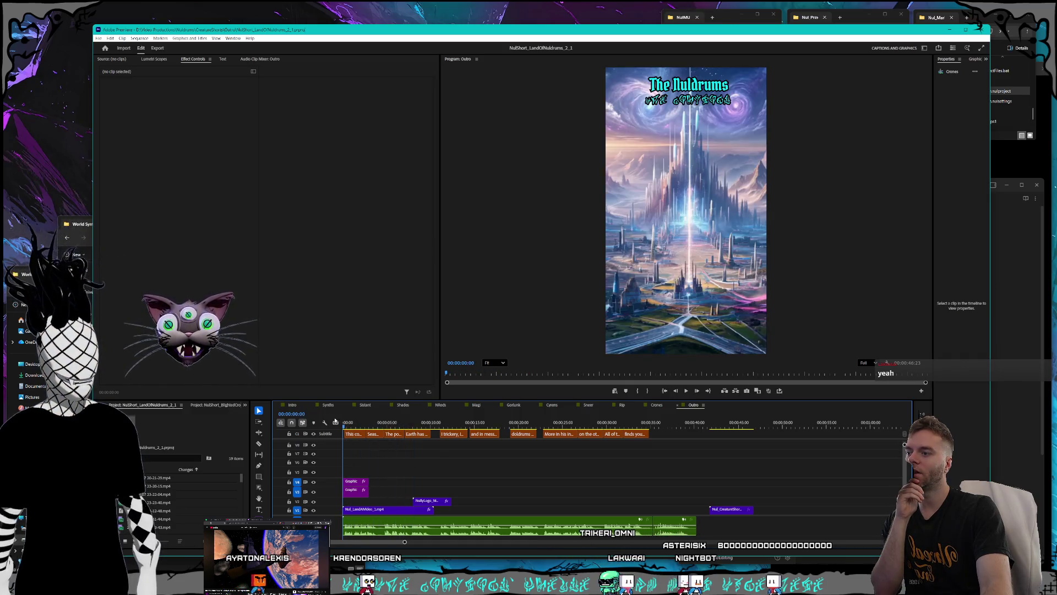
{"action": "left_click", "coordinate": [657, 405]}
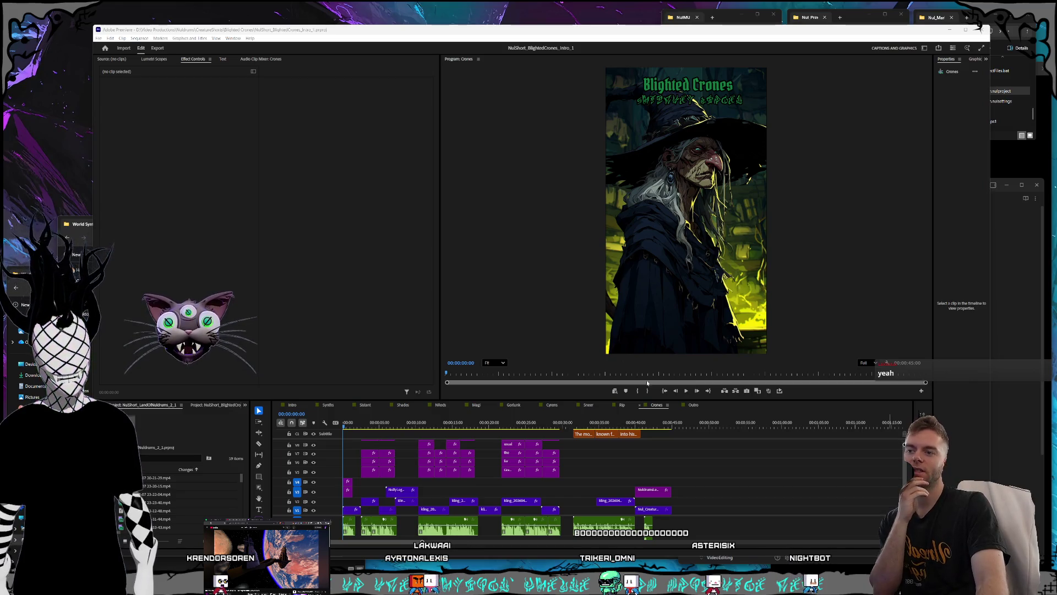
Play the Blighted Crones short through its NULDRUMS logo, then rewind to the witch captions near 25 seconds
{"action": "left_click", "coordinate": [686, 393]}
{"action": "left_click", "coordinate": [686, 392]}
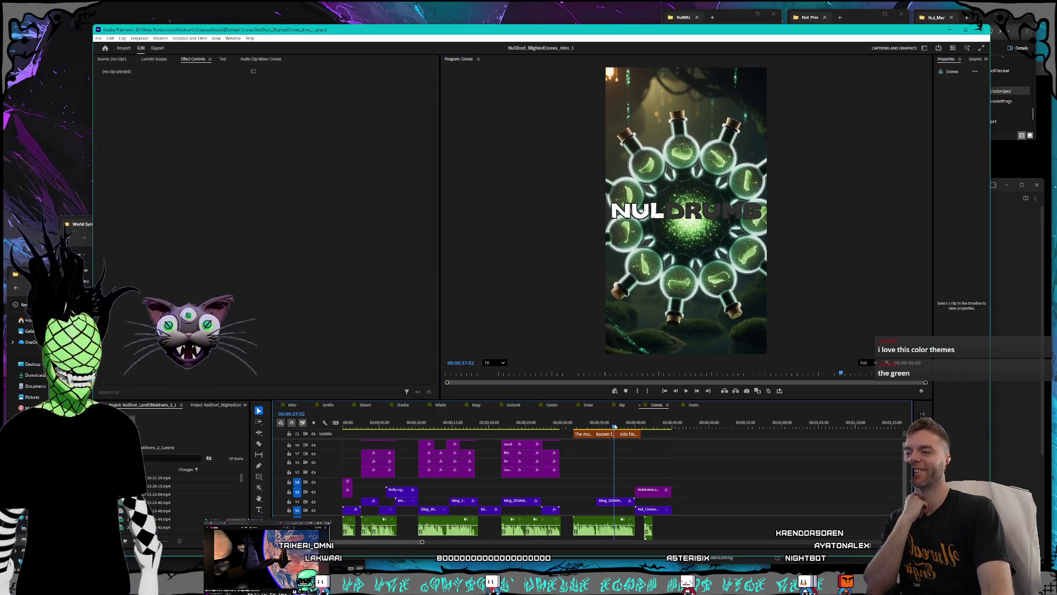
{"action": "left_click", "coordinate": [615, 427]}
{"action": "left_click_drag", "start_coordinate": [615, 426], "coordinate": [530, 425]}
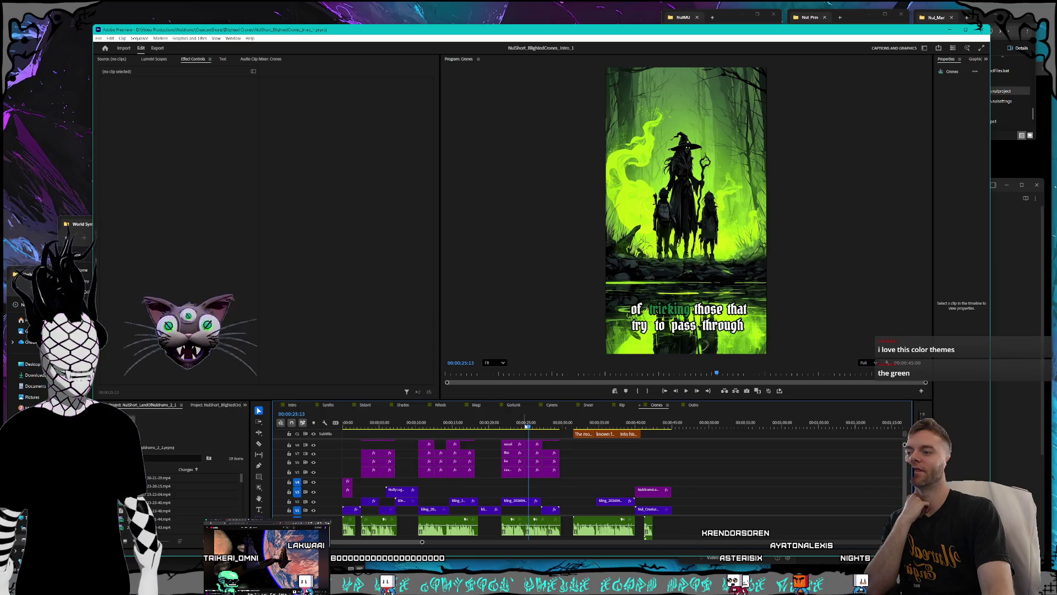
Scrub forward through the "Known for the usual" caption to recheck it
{"action": "left_click", "coordinate": [504, 427]}
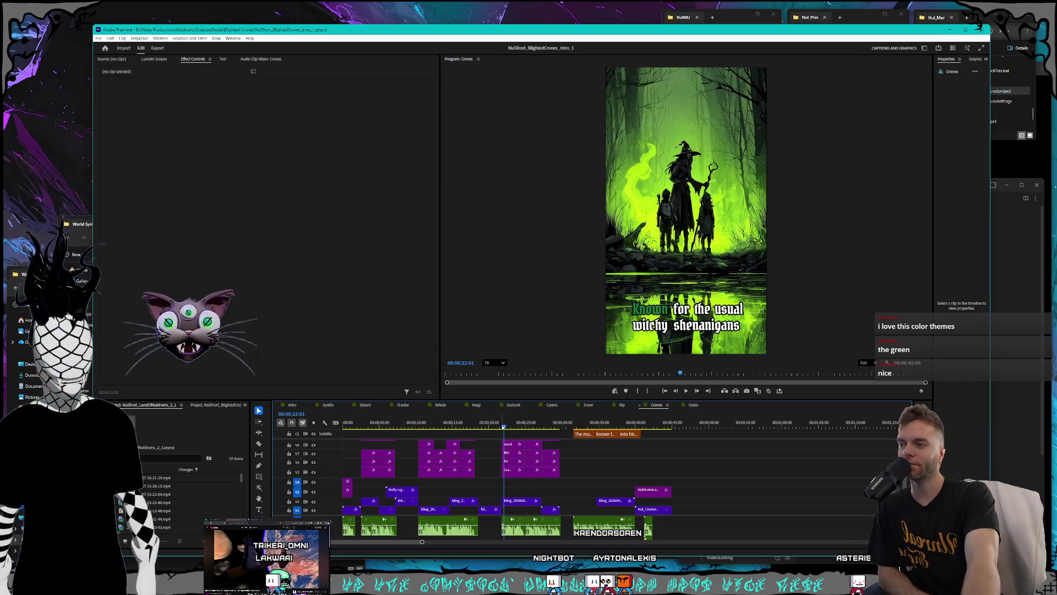
{"action": "left_click", "coordinate": [511, 426]}
{"action": "left_click_drag", "start_coordinate": [511, 425], "coordinate": [526, 425]}
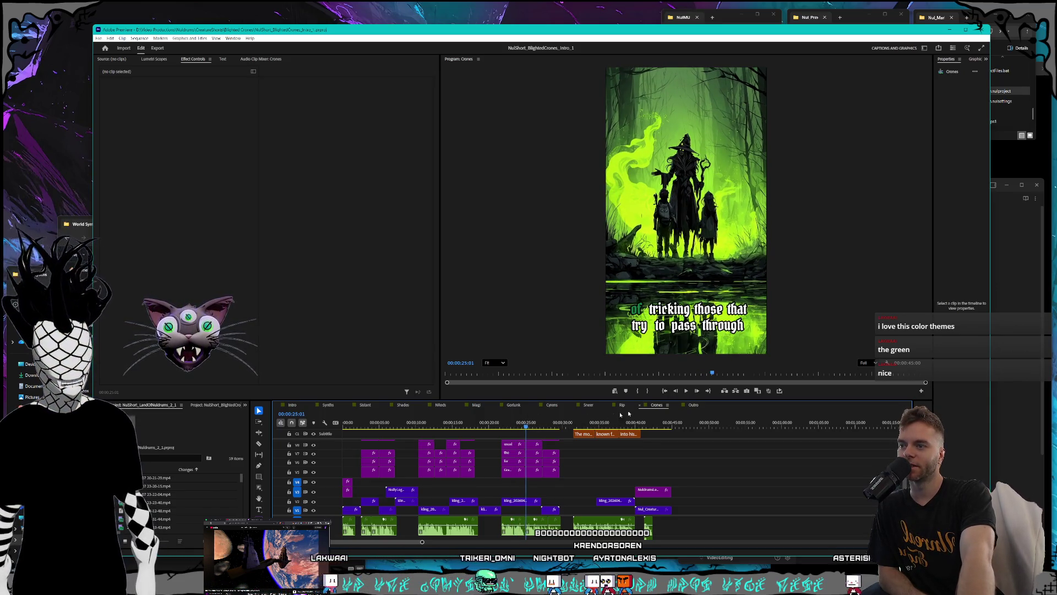
{"action": "left_click", "coordinate": [293, 404]}
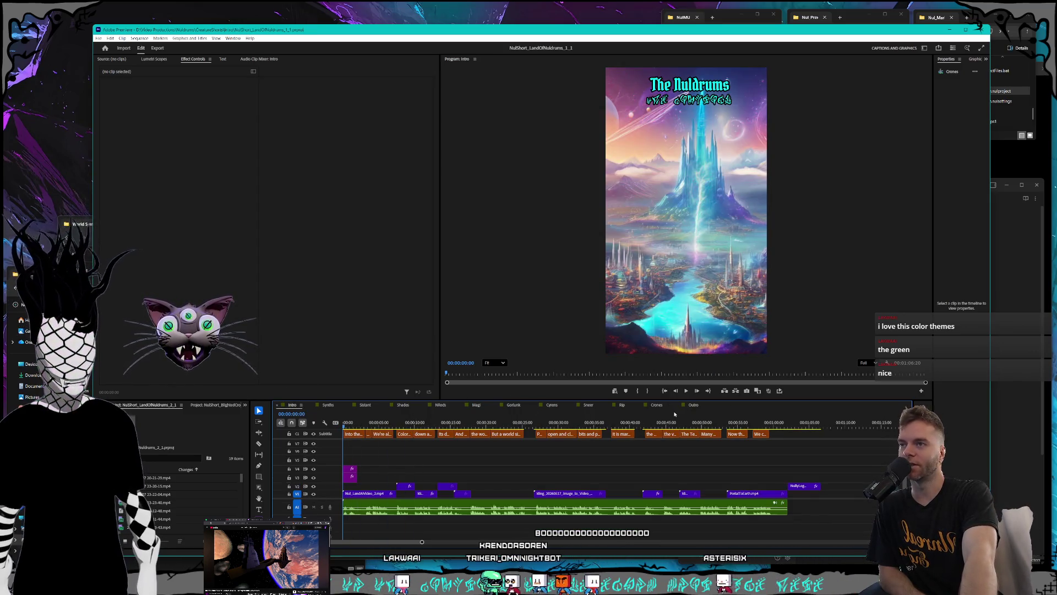
Play the Intro sequence partway in the Program monitor, then stop it
{"action": "left_click", "coordinate": [999, 480]}
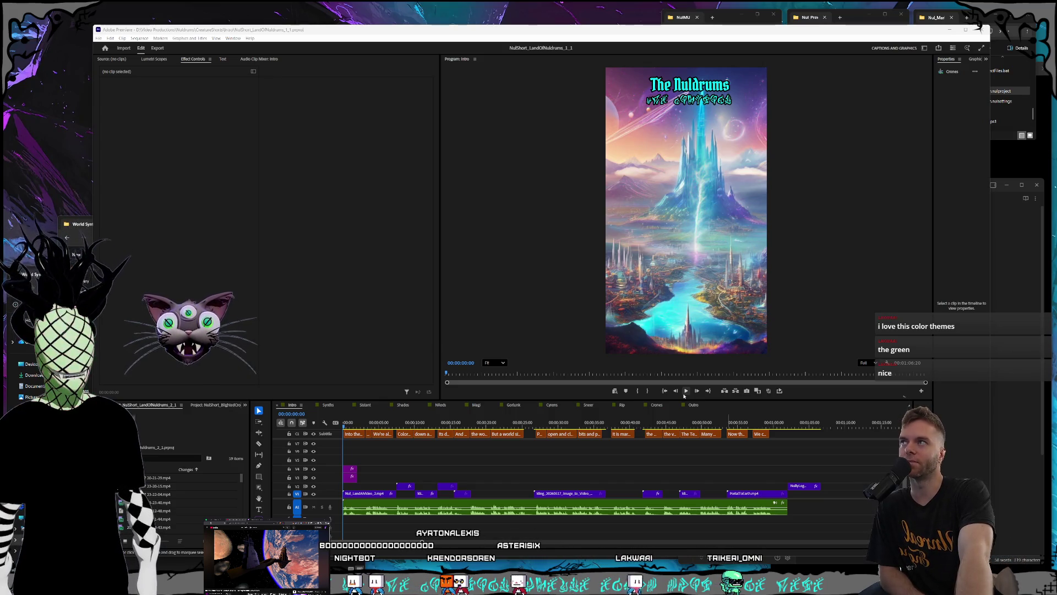
{"action": "left_click", "coordinate": [685, 395]}
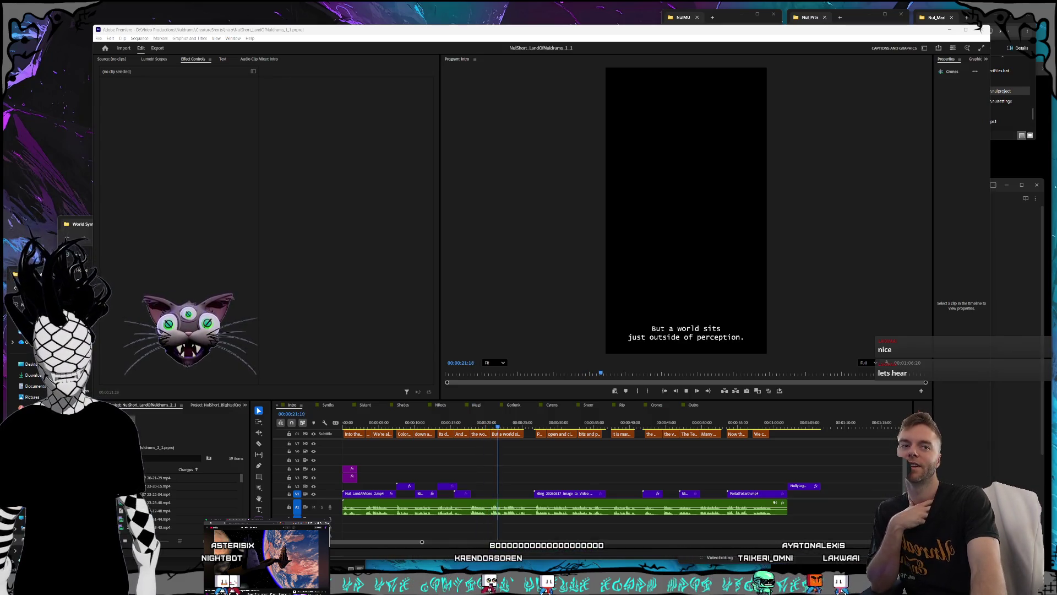
{"action": "left_click", "coordinate": [686, 391]}
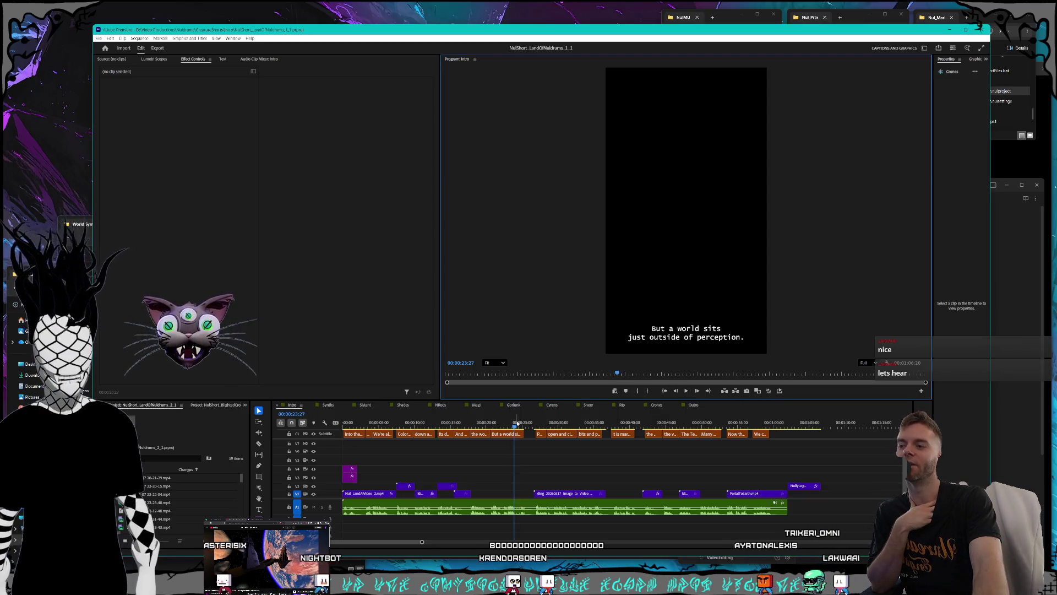
Rewind the Intro to The Nuldrums title frame at 00:00:00:00, then bring the YouTube clip window forward
{"action": "left_click", "coordinate": [510, 426]}
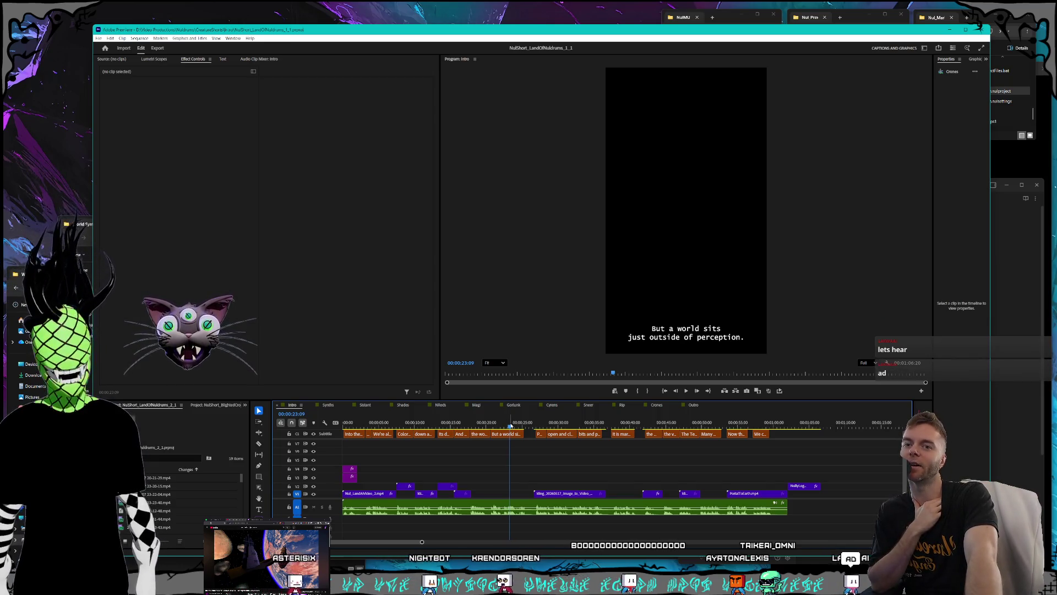
{"action": "left_click_drag", "start_coordinate": [503, 427], "coordinate": [341, 423]}
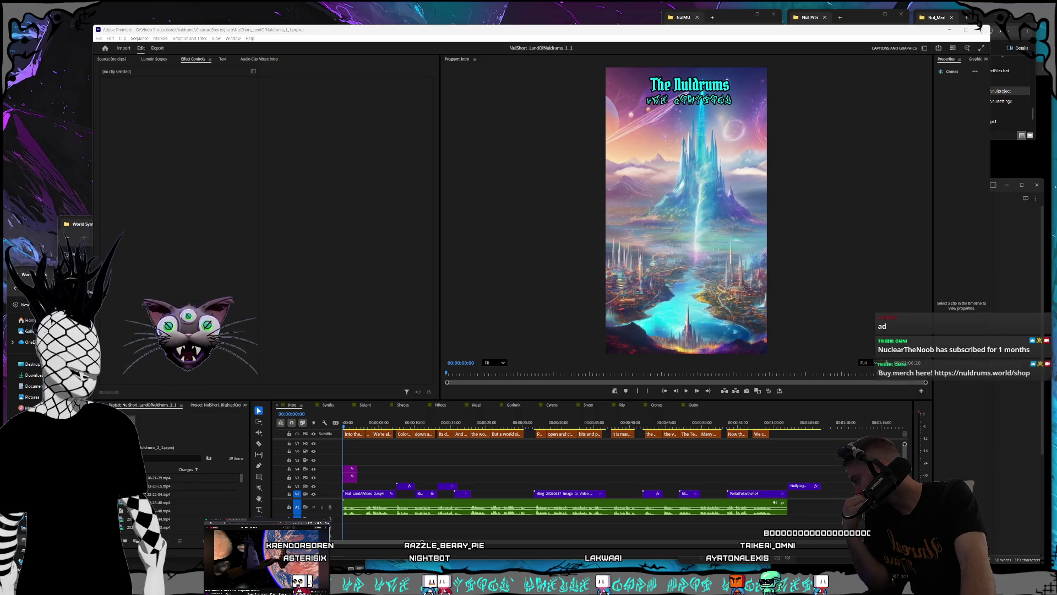
{"action": "mouse_move", "coordinate": [1, 137]}
{"action": "left_mouse_down"}
{"action": "mouse_move", "coordinate": [644, 89]}
{"action": "mouse_move", "coordinate": [526, 91]}
{"action": "left_mouse_up"}
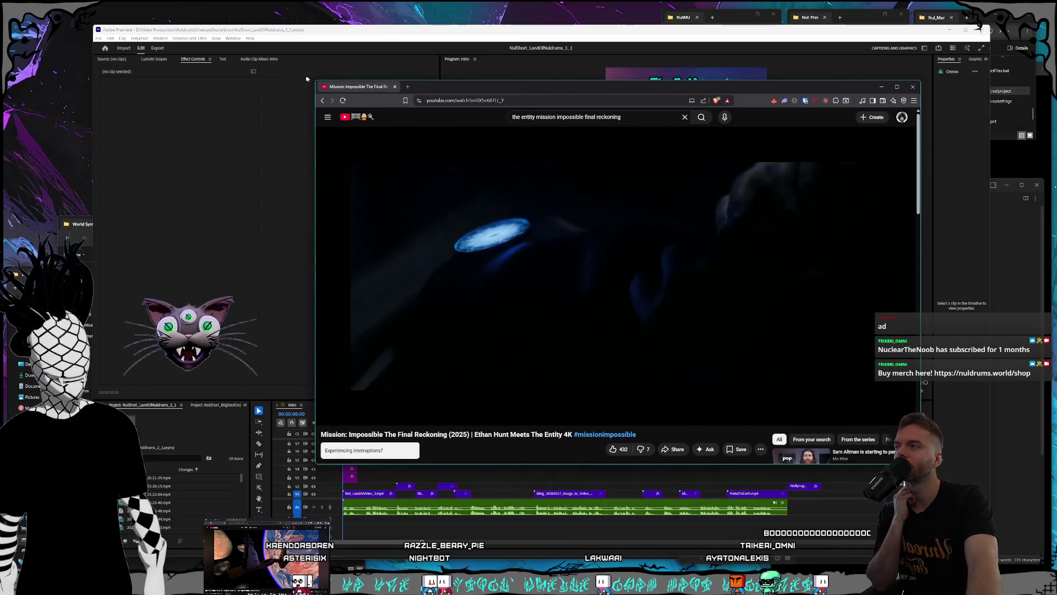
{"action": "left_click_drag", "start_coordinate": [313, 81], "coordinate": [271, 54]}
{"action": "left_click_drag", "start_coordinate": [389, 62], "coordinate": [427, 62]}
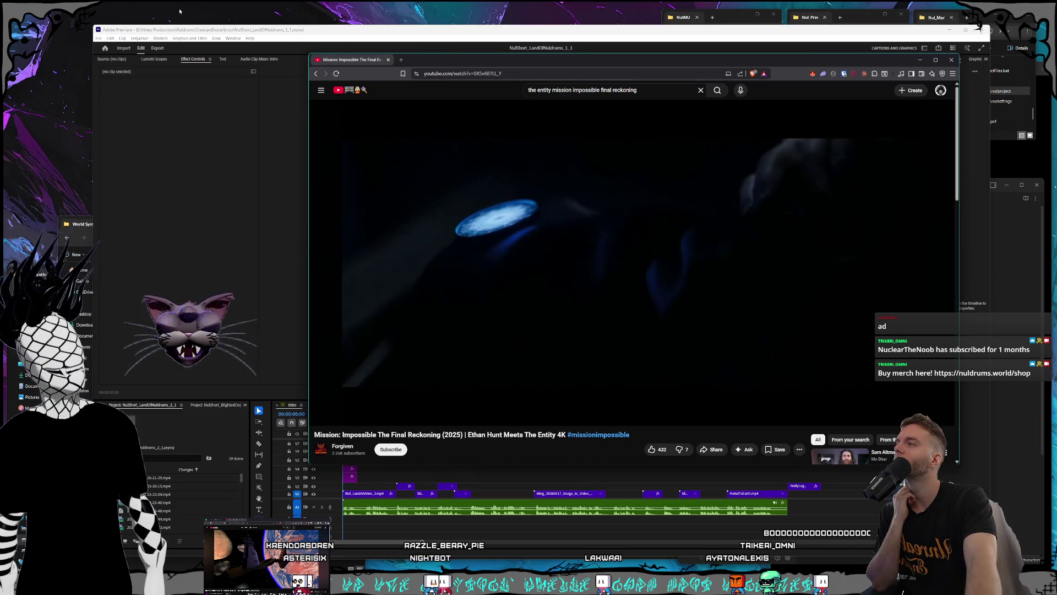
{"action": "left_click", "coordinate": [193, 13]}
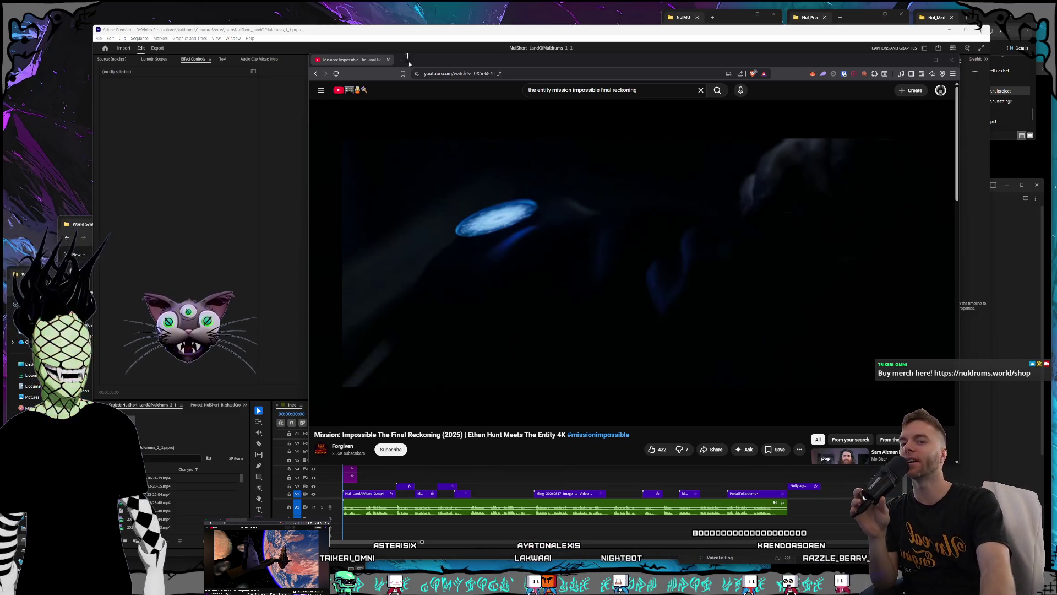
{"action": "left_click", "coordinate": [427, 29]}
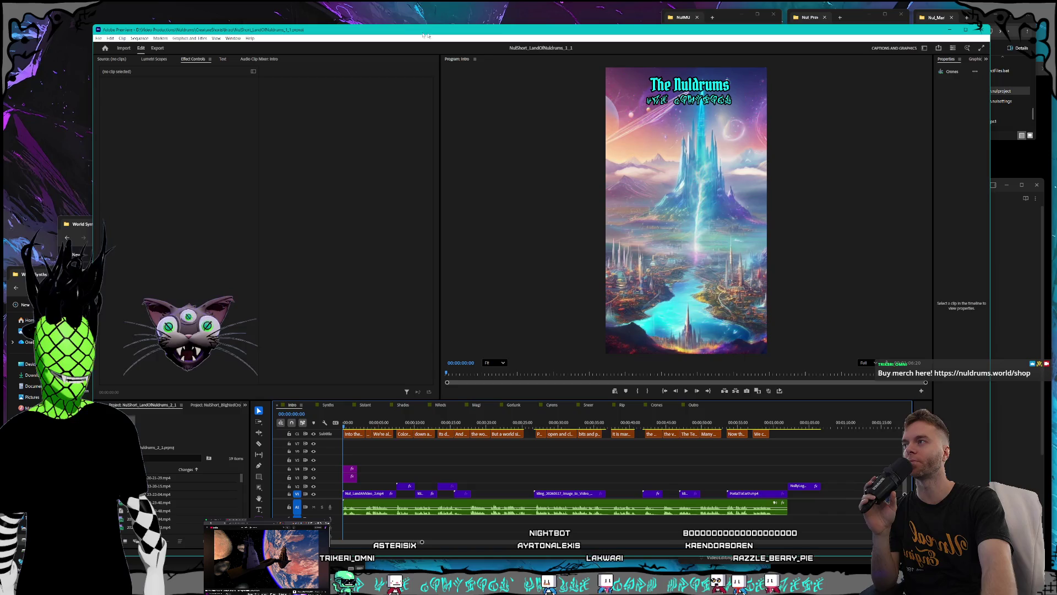
Move the browser window aside and play the Intro sequence from the start
{"action": "mouse_move", "coordinate": [183, 1]}
{"action": "left_mouse_down"}
{"action": "mouse_move", "coordinate": [10, 130]}
{"action": "mouse_move", "coordinate": [14, 170]}
{"action": "left_mouse_up"}
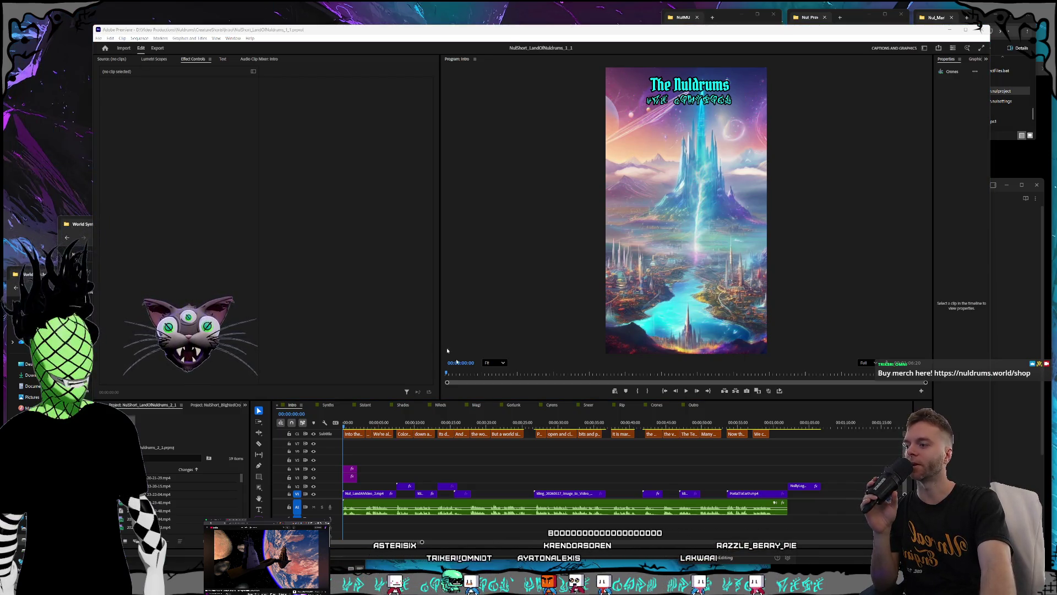
{"action": "left_click", "coordinate": [365, 413]}
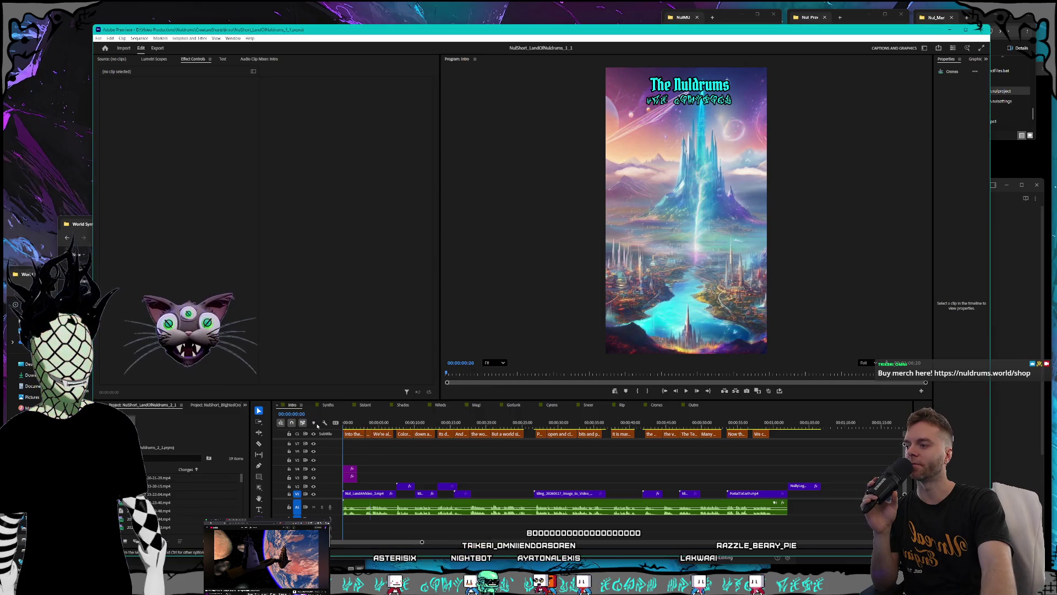
{"action": "left_click", "coordinate": [687, 391]}
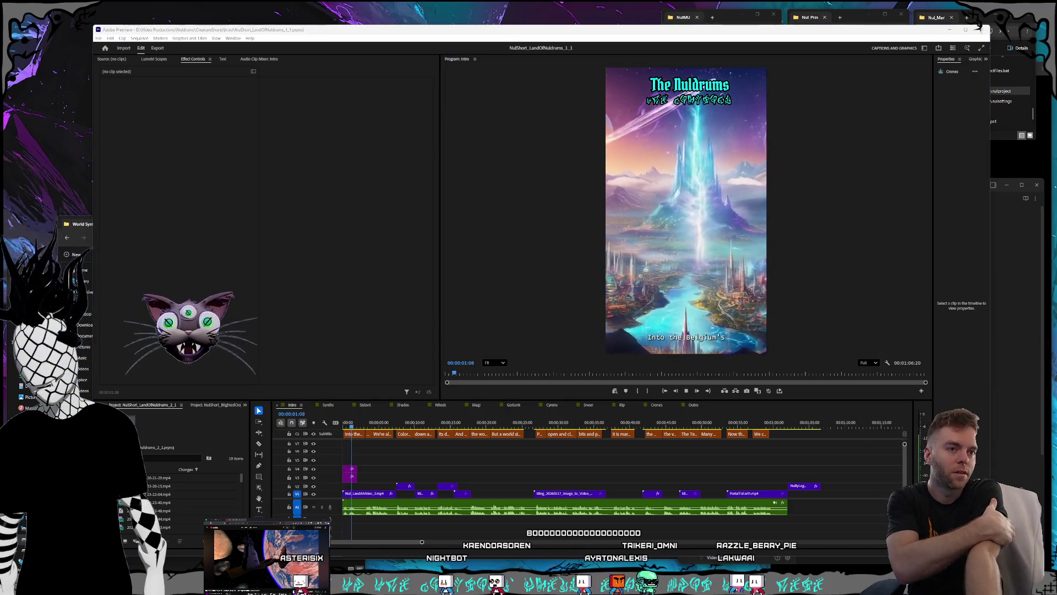
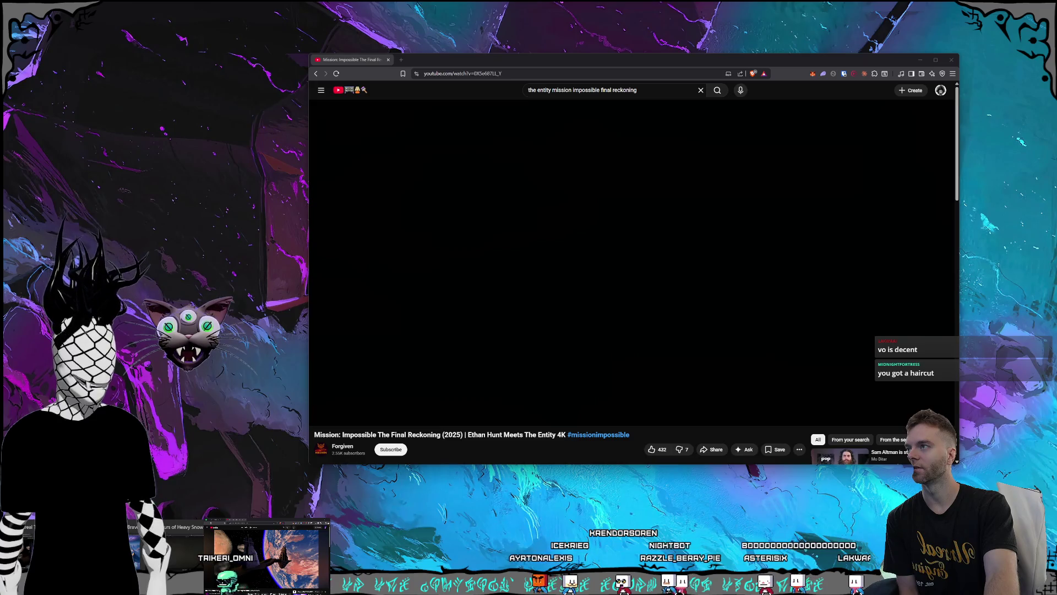
Bring the YouTube browser in front of Premiere, then move and enlarge its window
{"action": "left_click", "coordinate": [517, 502]}
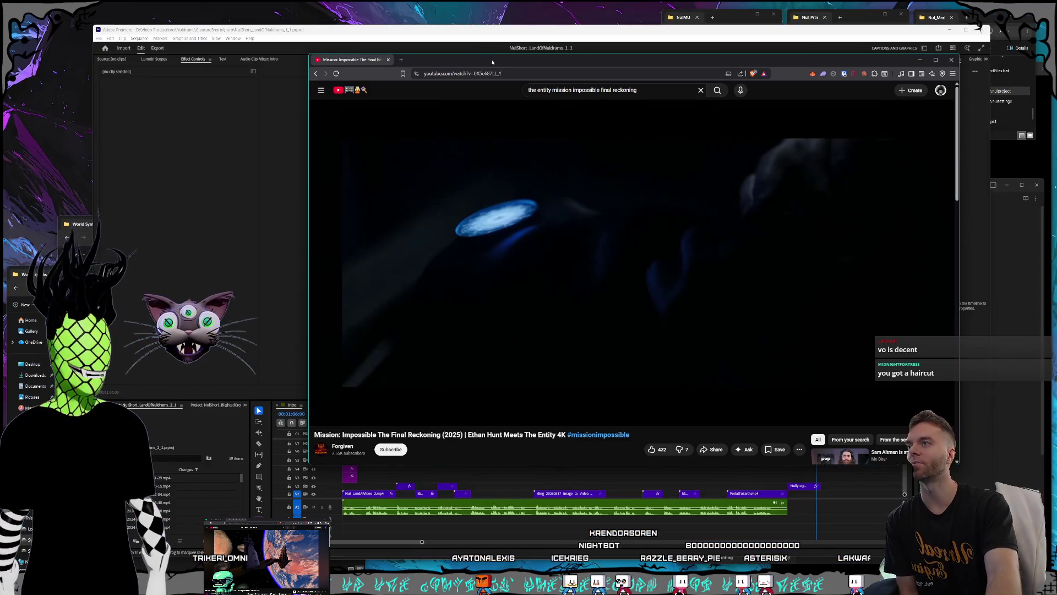
{"action": "left_click_drag", "start_coordinate": [493, 63], "coordinate": [498, 89]}
{"action": "left_click_drag", "start_coordinate": [311, 82], "coordinate": [196, 20]}
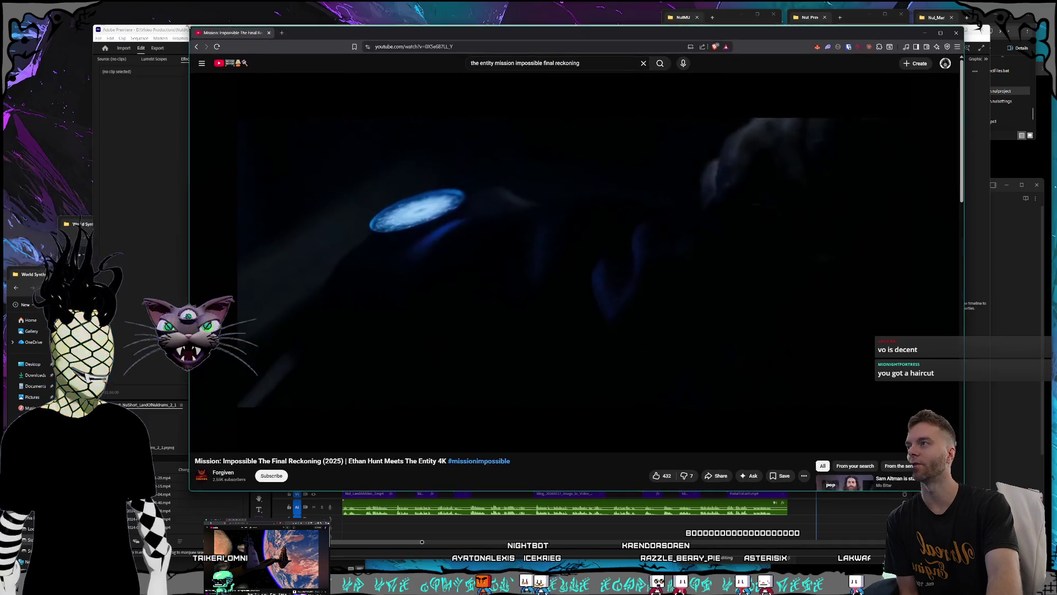
{"action": "left_click_drag", "start_coordinate": [363, 31], "coordinate": [367, 39]}
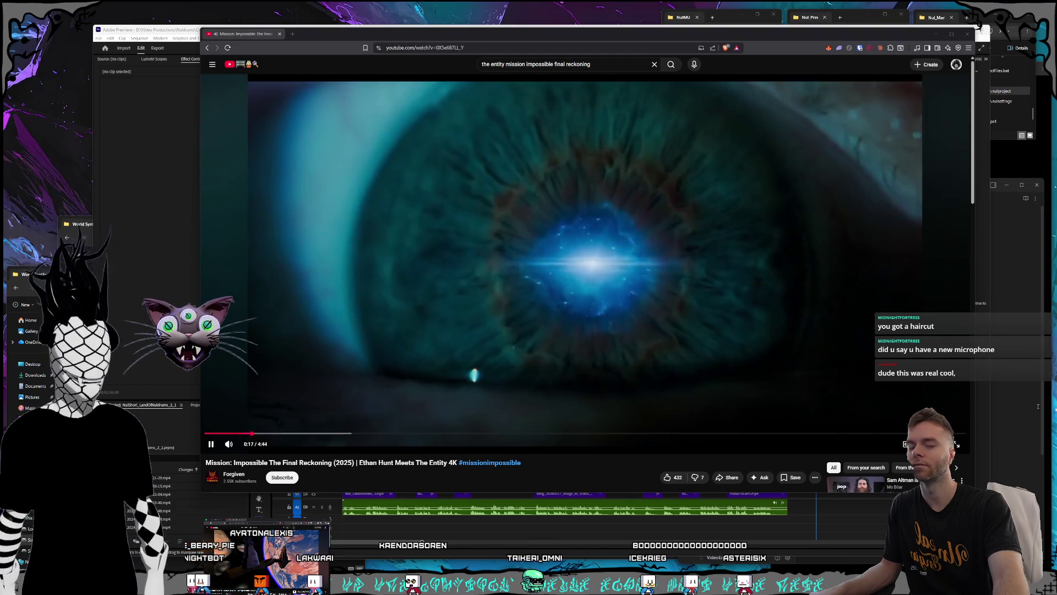
Pause and scrub the Entity video, then reload the page so it restarts at 0:00
{"action": "left_click", "coordinate": [907, 425]}
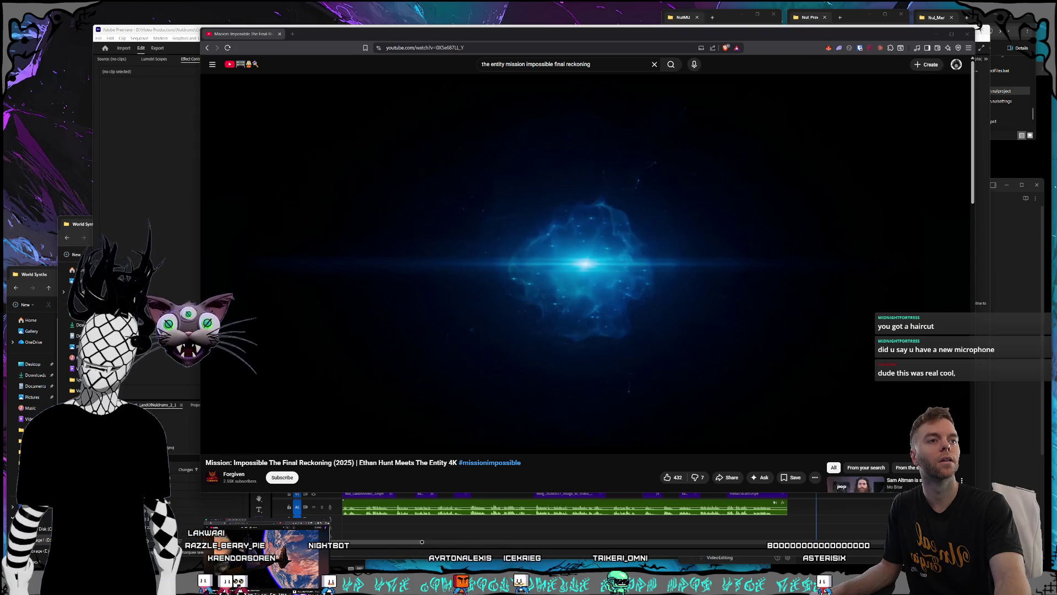
{"action": "mouse_move", "coordinate": [473, 267]}
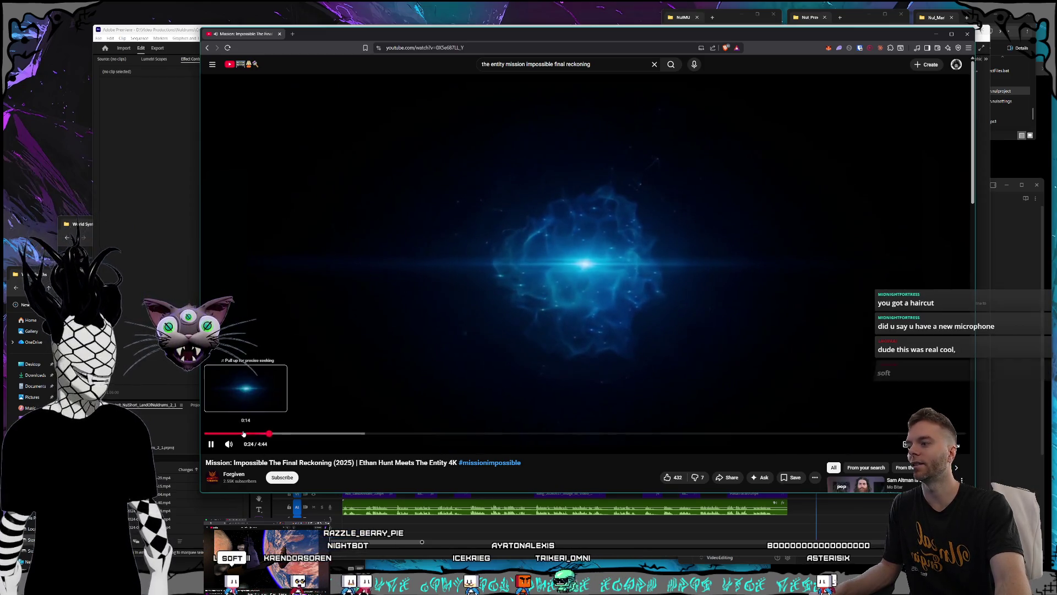
{"action": "left_click", "coordinate": [242, 434]}
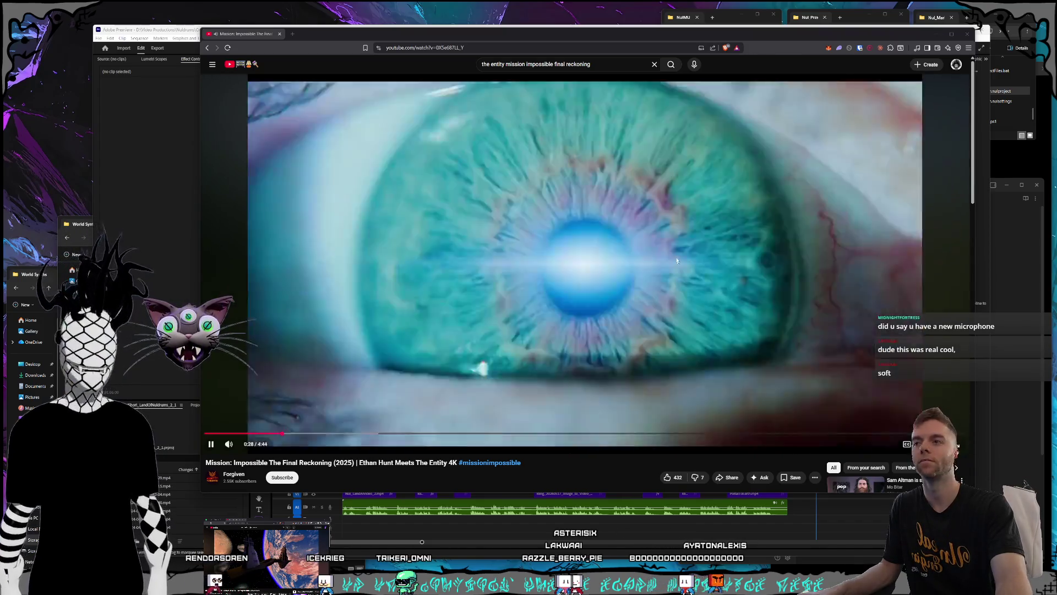
{"action": "left_click", "coordinate": [595, 253]}
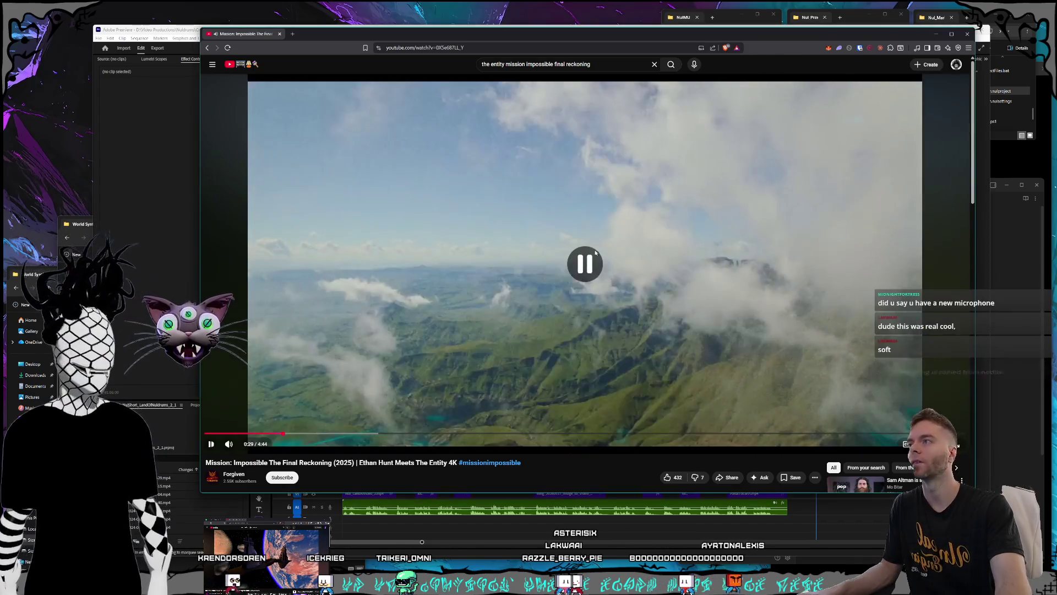
{"action": "left_click", "coordinate": [228, 47]}
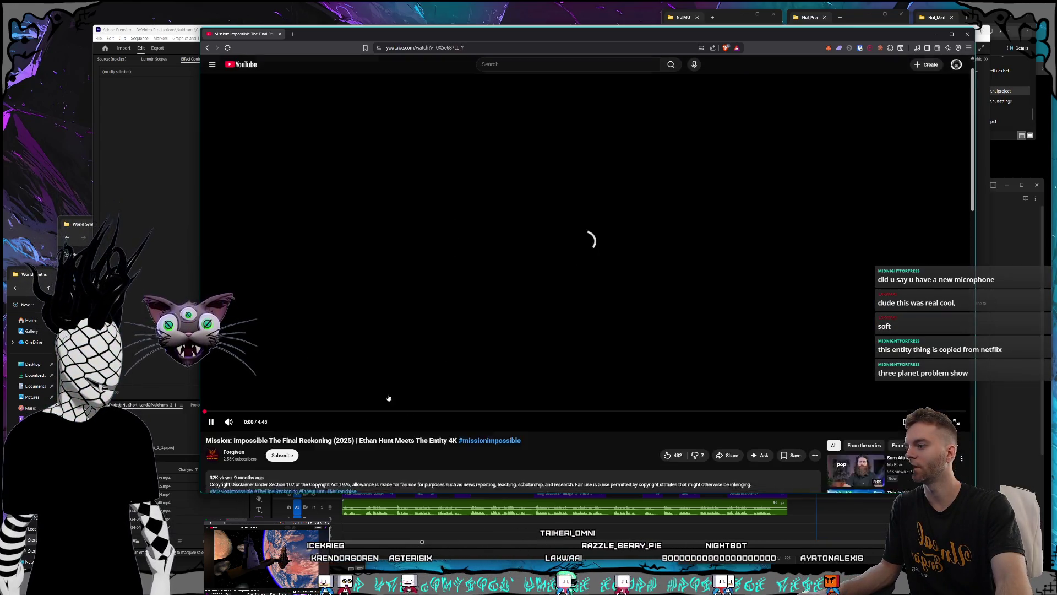
Search YouTube for 'mission impossible final reckoning the entity' and open the 'Ethan Talks to Entity' clip
{"action": "left_click", "coordinate": [373, 189]}
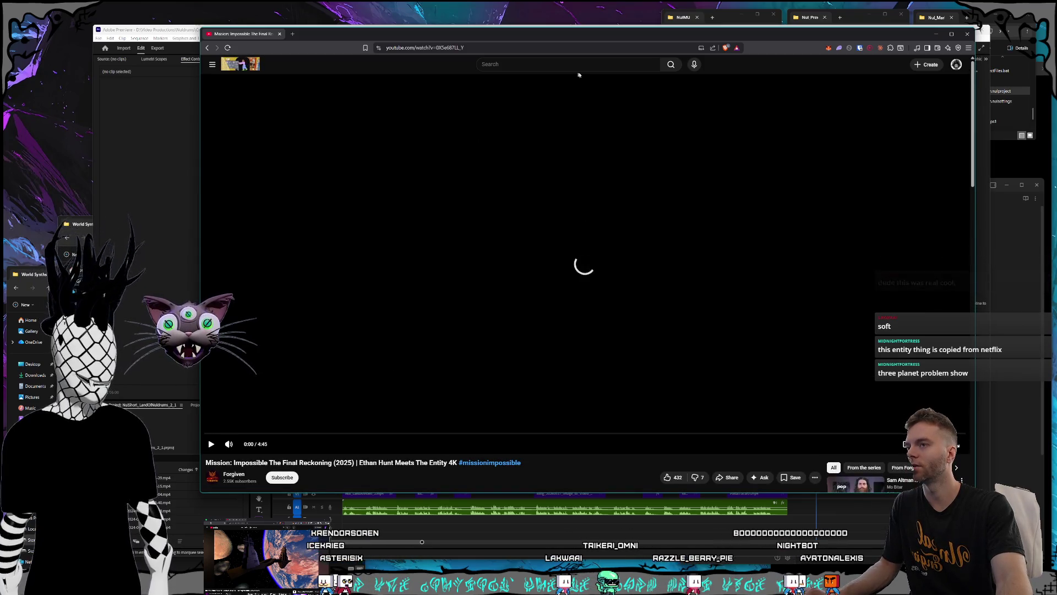
{"action": "left_click", "coordinate": [578, 64]}
{"action": "type", "text": "mission"}
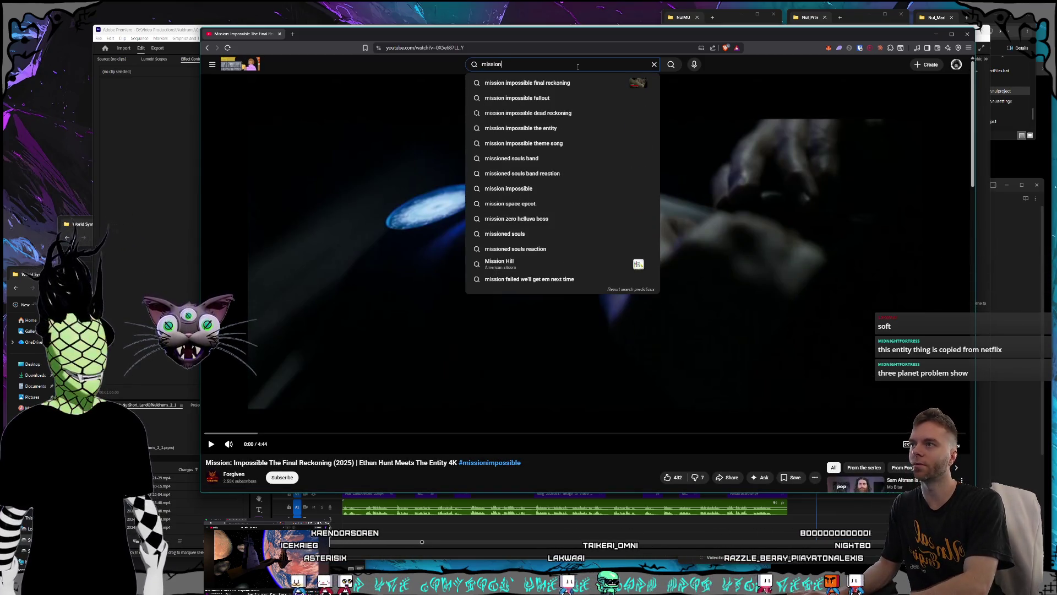
{"action": "type", "text": " impossible final reckoning"}
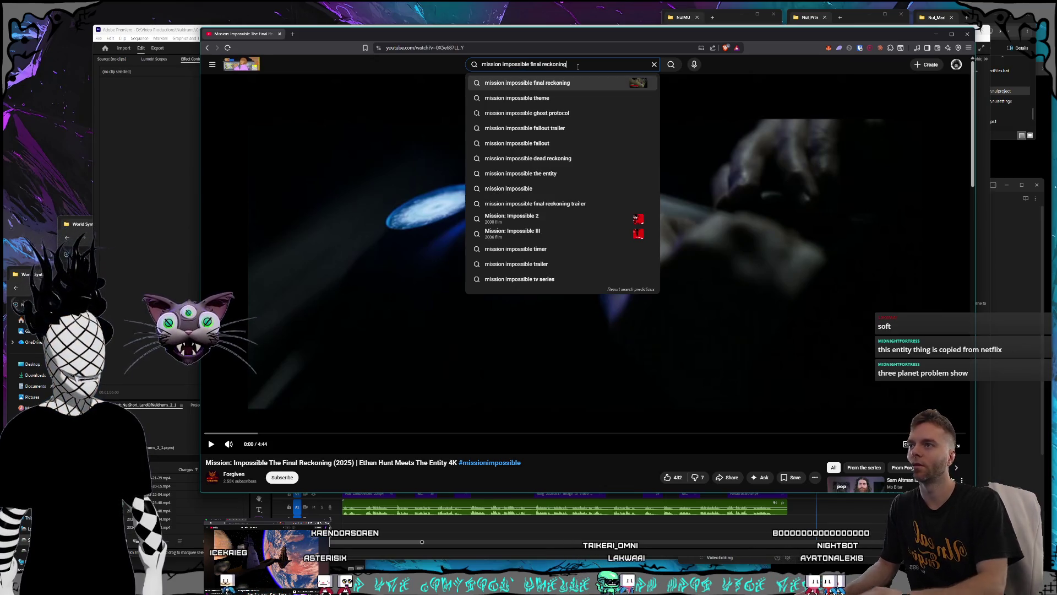
{"action": "type", "text": " the entity"}
{"action": "key", "text": "Return"}
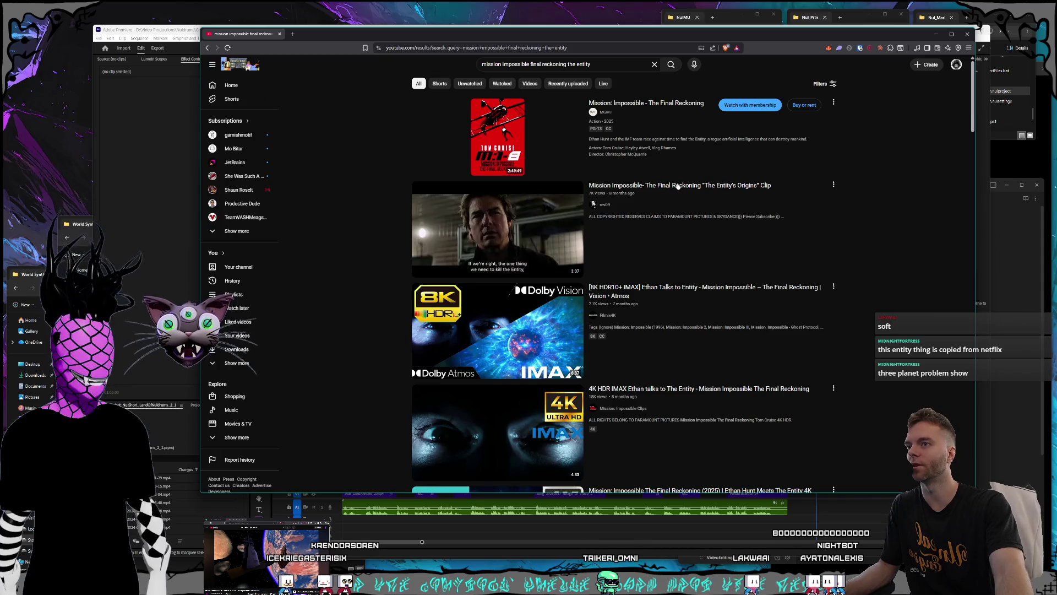
{"action": "mouse_move", "coordinate": [679, 186]}
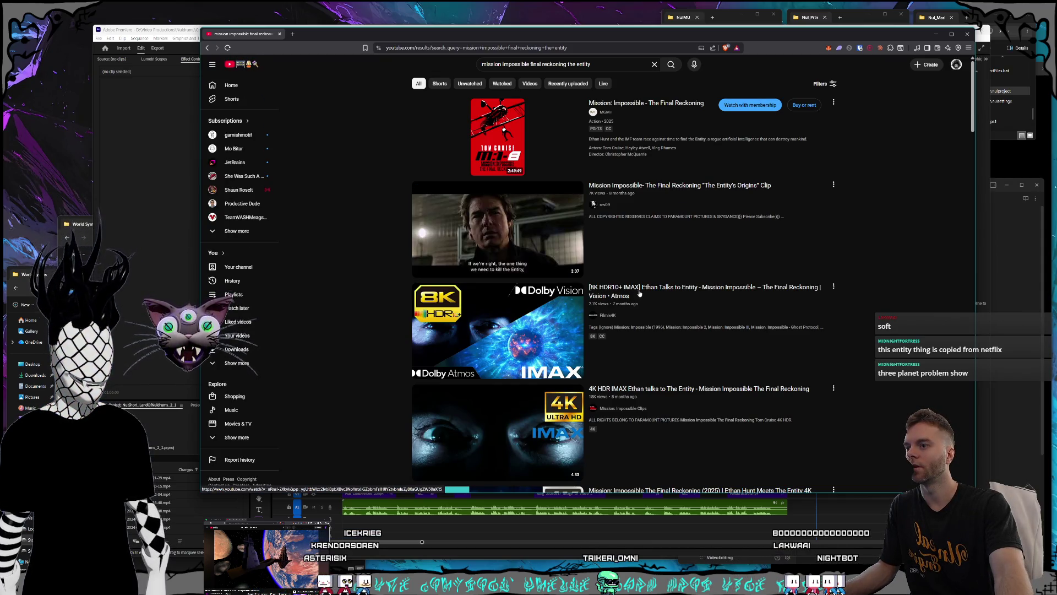
{"action": "mouse_move", "coordinate": [636, 292]}
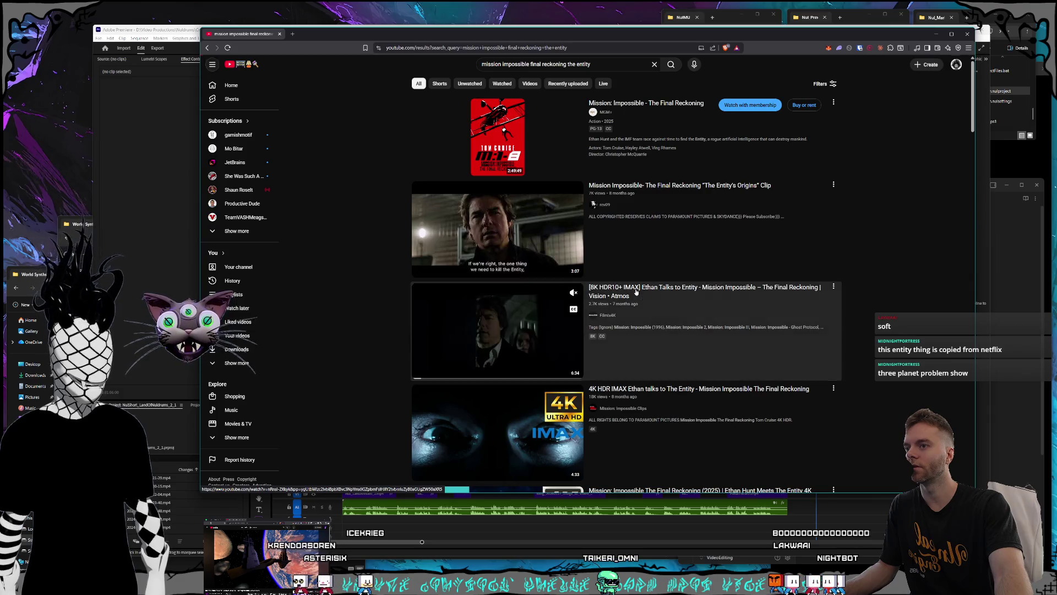
{"action": "left_click", "coordinate": [636, 292]}
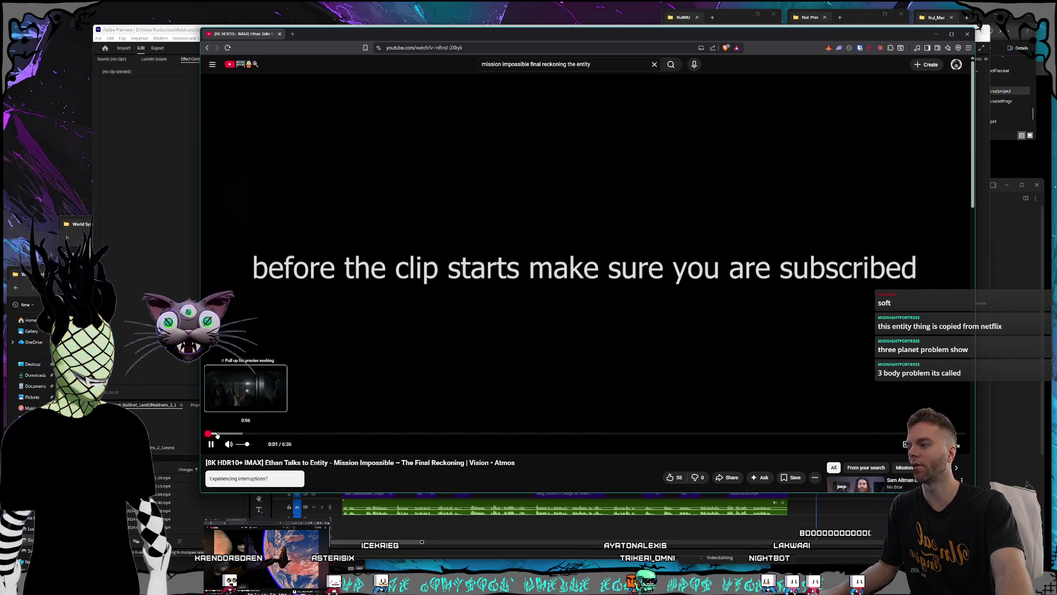
Skip ahead through the Entity clip, pause it at 2:26, and minimize the browser to reveal Premiere
{"action": "left_click", "coordinate": [238, 434]}
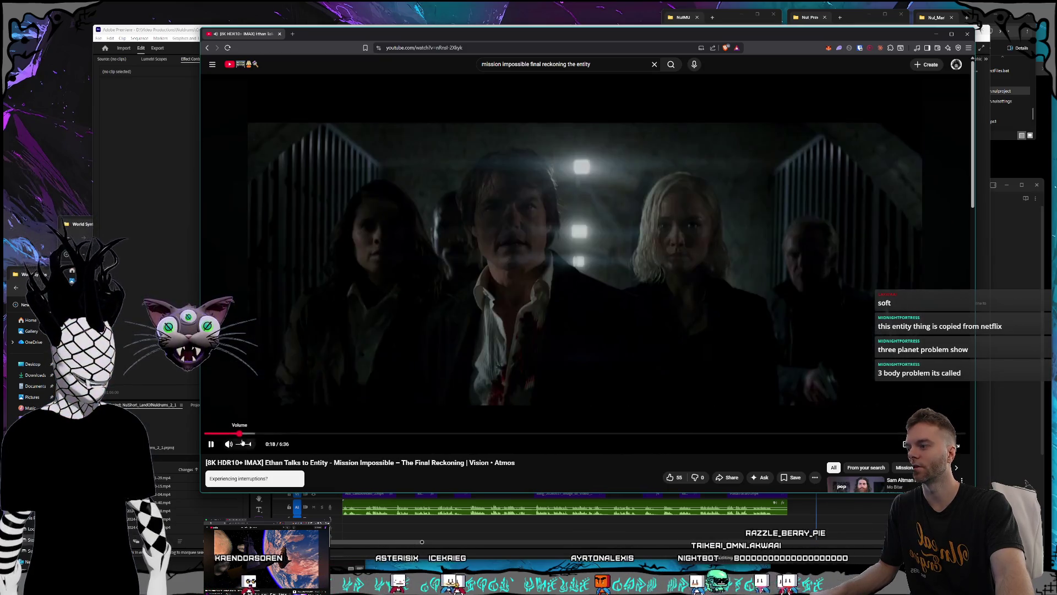
{"action": "left_click", "coordinate": [289, 434]}
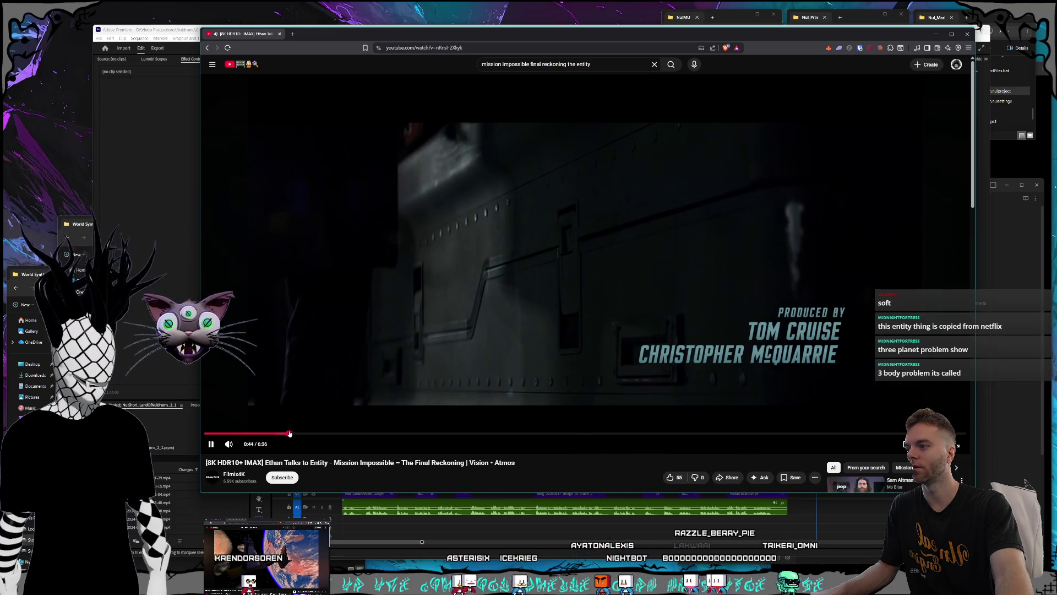
{"action": "left_click", "coordinate": [317, 434]}
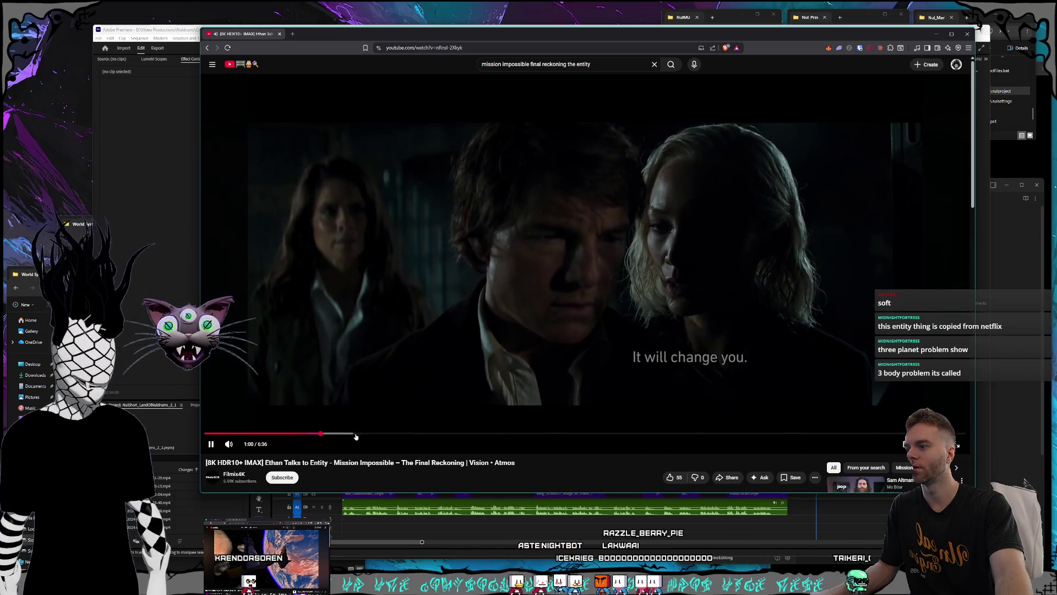
{"action": "left_click", "coordinate": [371, 434]}
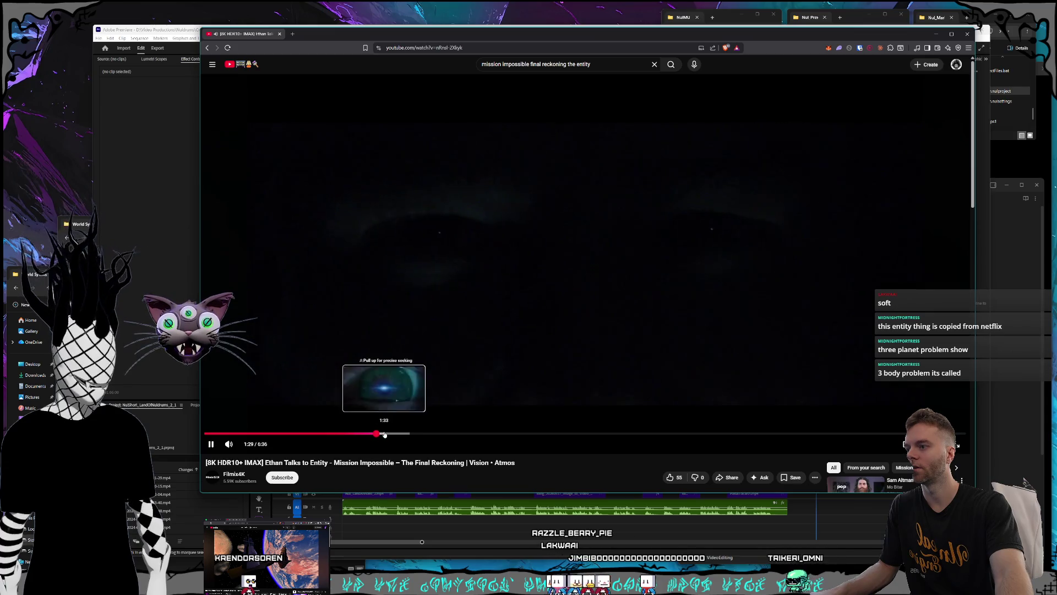
{"action": "left_click", "coordinate": [391, 434]}
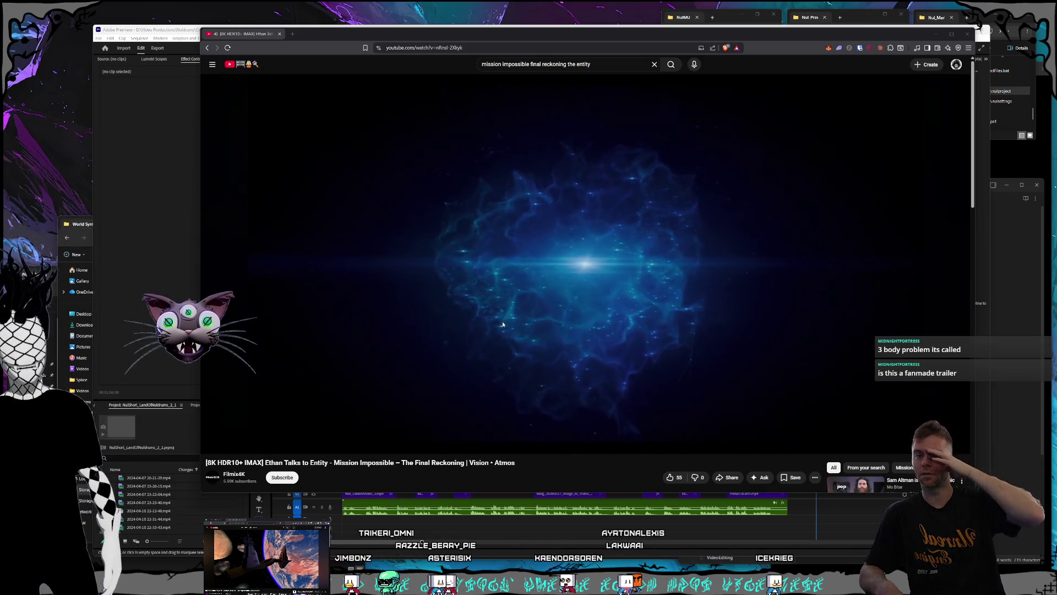
{"action": "left_click", "coordinate": [630, 296]}
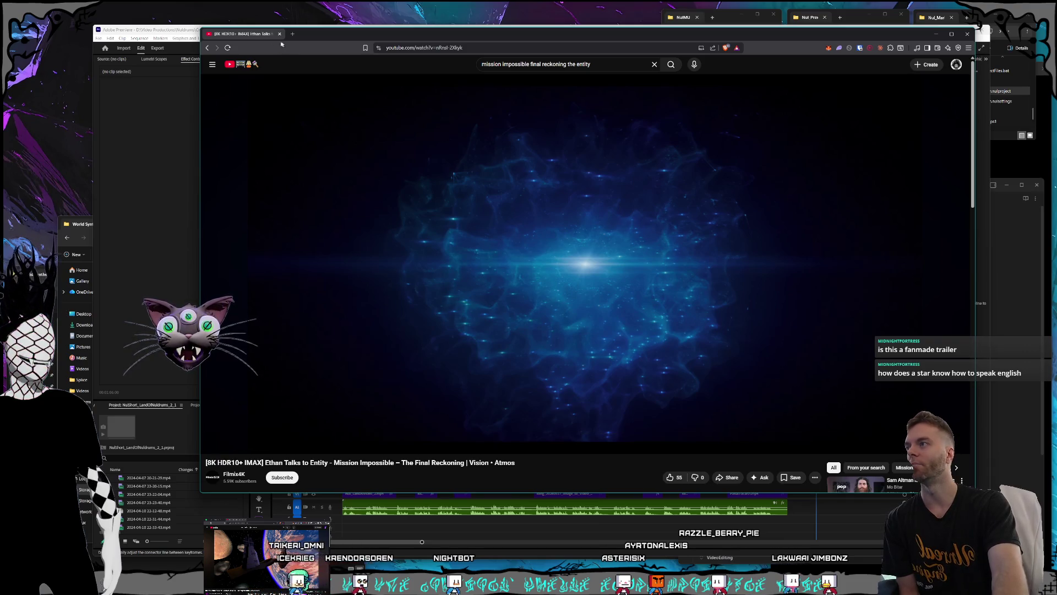
{"action": "mouse_move", "coordinate": [196, 8]}
{"action": "left_mouse_down"}
{"action": "mouse_move", "coordinate": [64, 57]}
{"action": "mouse_move", "coordinate": [201, 4]}
{"action": "left_mouse_up"}
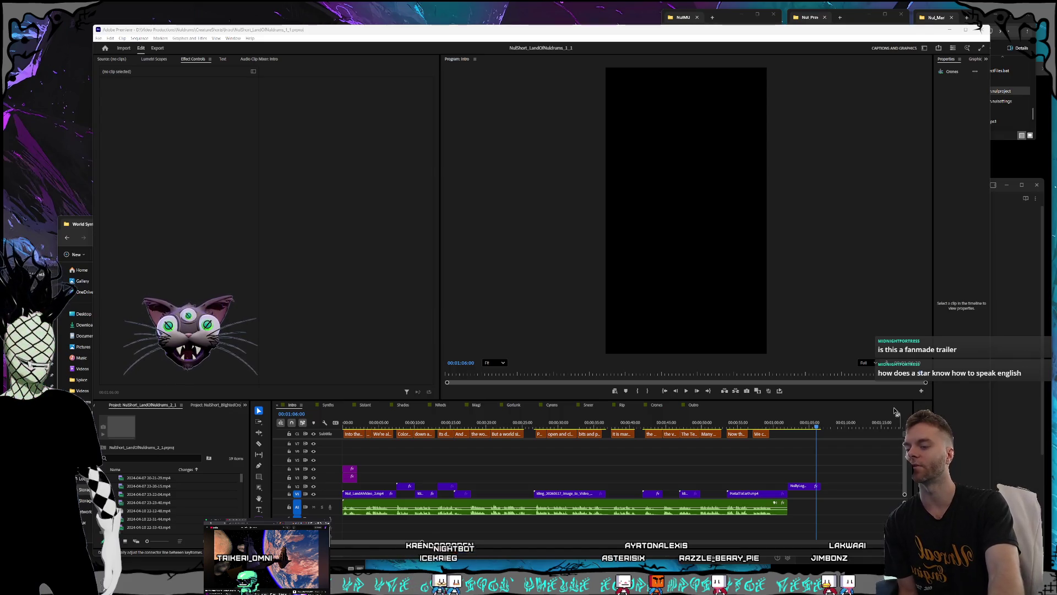
Return the playhead to the start, switch to the Synths sequence, then bring up the Nuldrums About page
{"action": "left_click", "coordinate": [480, 406]}
{"action": "key", "text": "Home"}
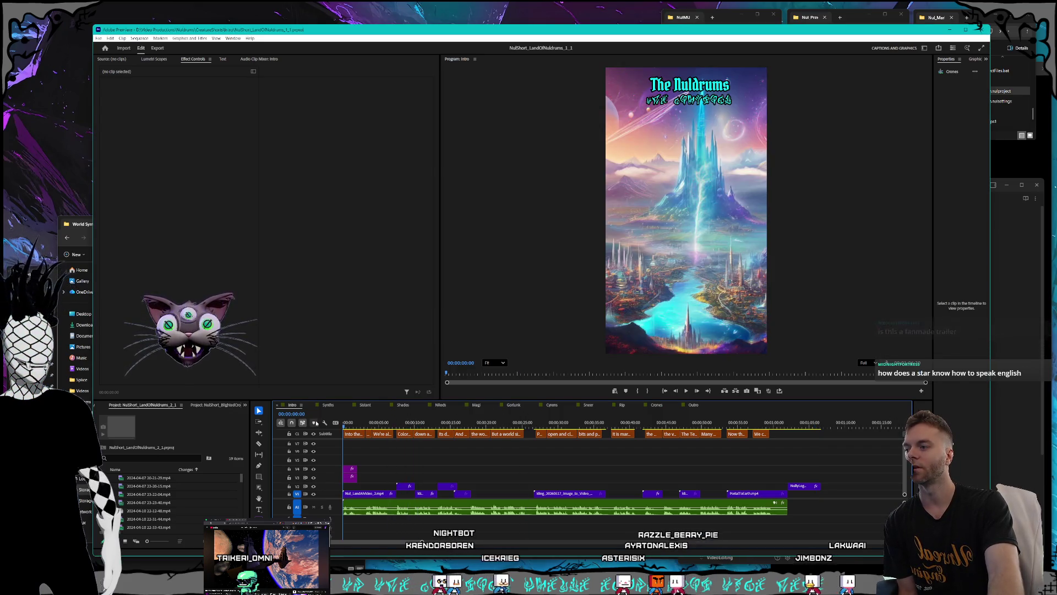
{"action": "left_click", "coordinate": [327, 405]}
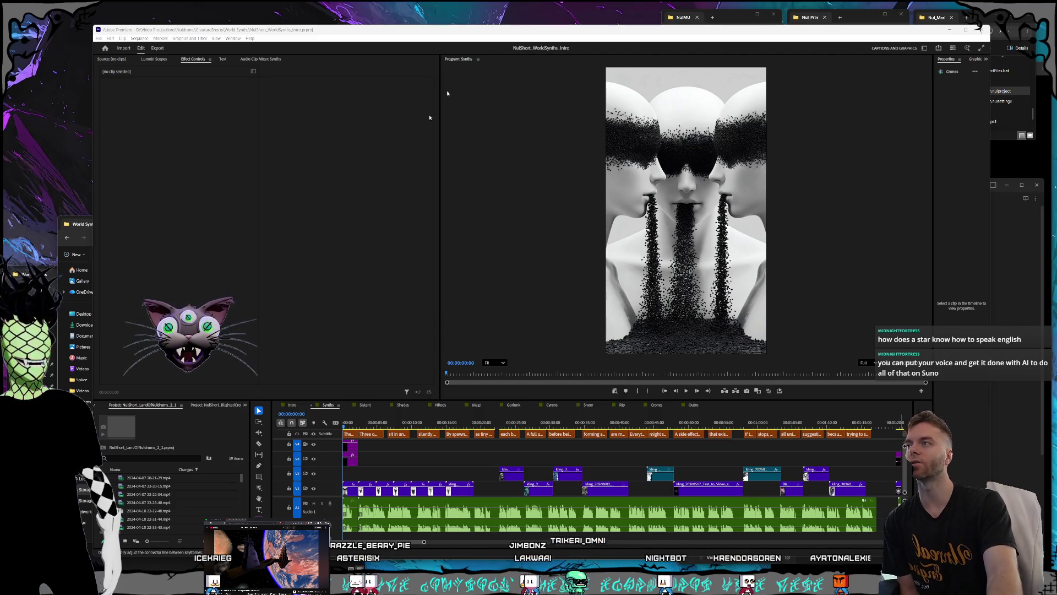
{"action": "key", "text": "alt+Tab"}
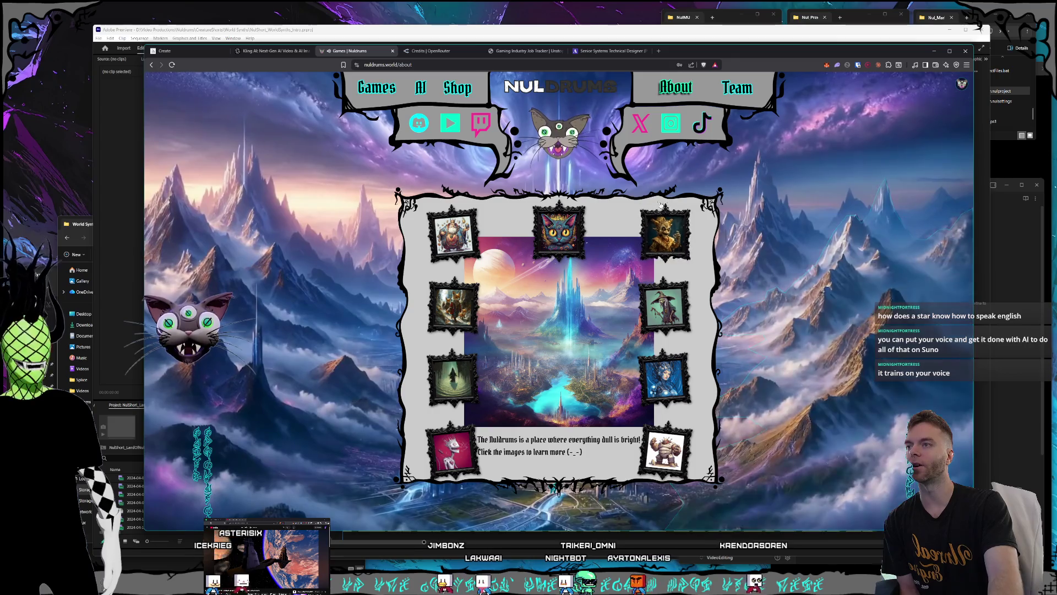
Go from the About page through the crystal city and Magic Mountains to Crownhearth Foothills
{"action": "left_click", "coordinate": [569, 91]}
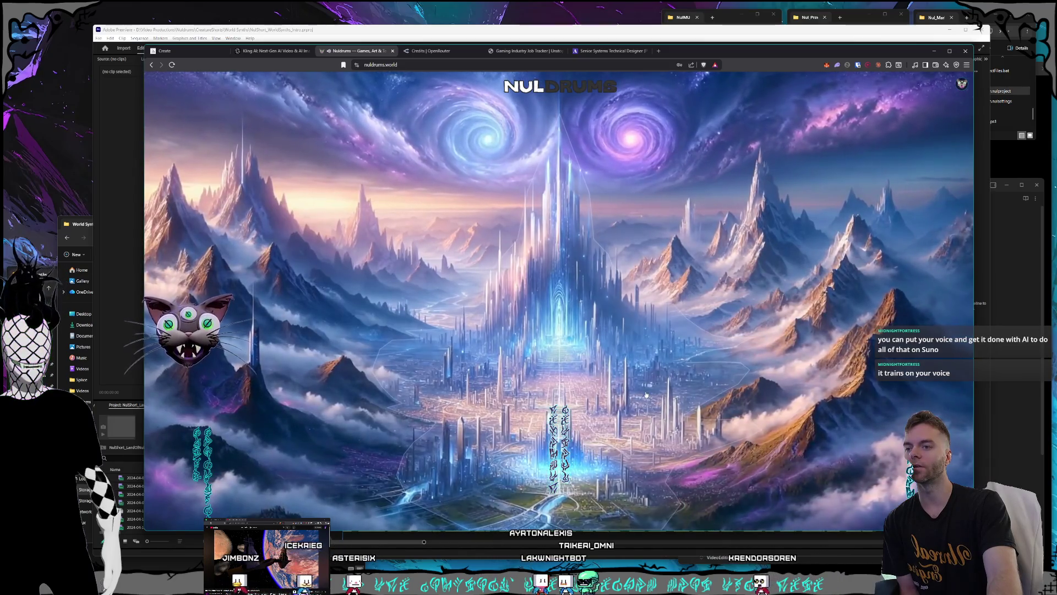
{"action": "left_click", "coordinate": [794, 324]}
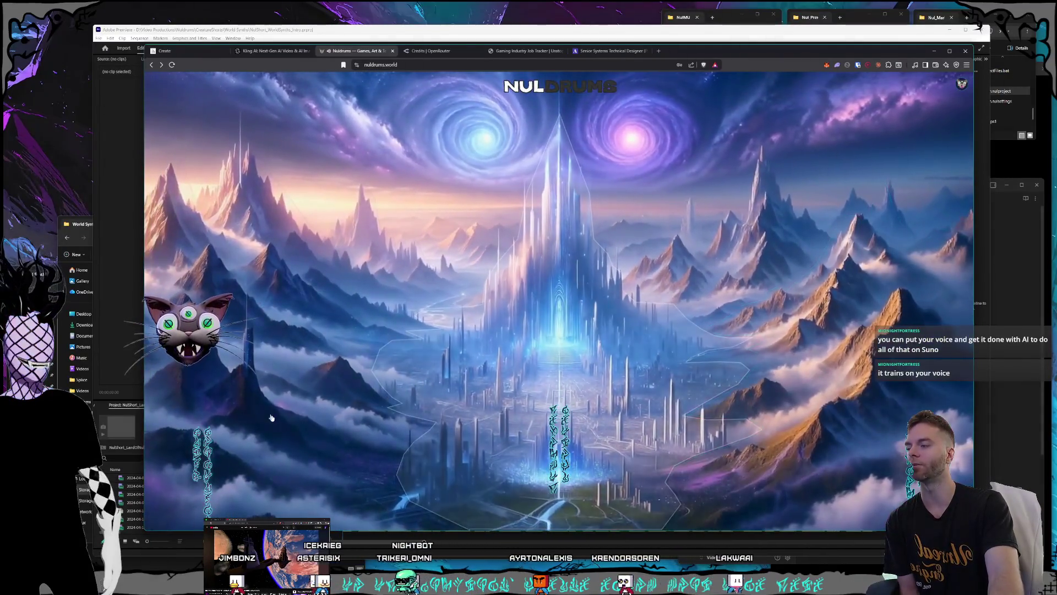
{"action": "left_click", "coordinate": [271, 417]}
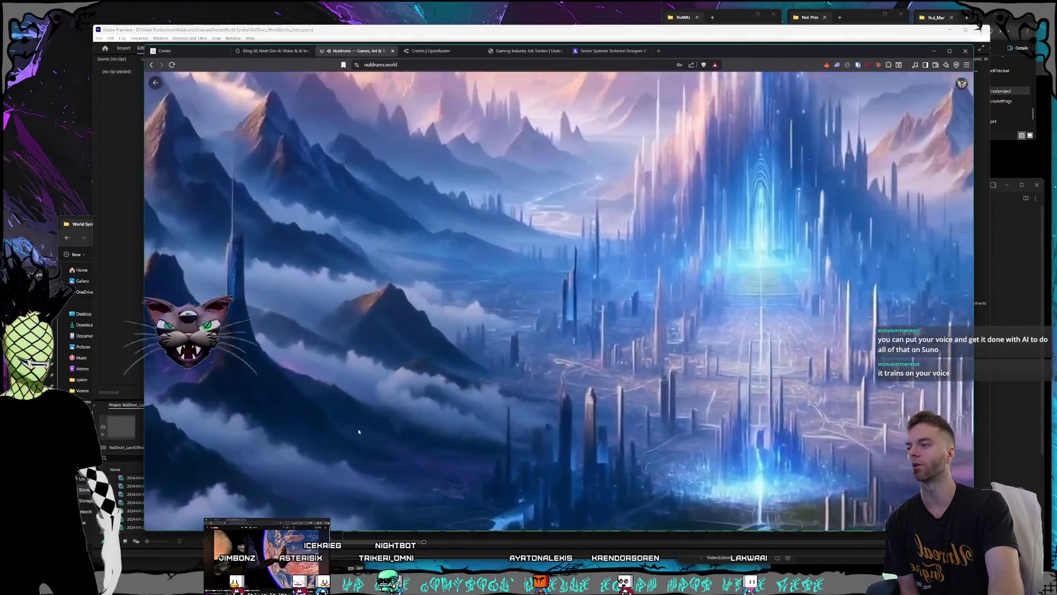
{"action": "left_click", "coordinate": [688, 414]}
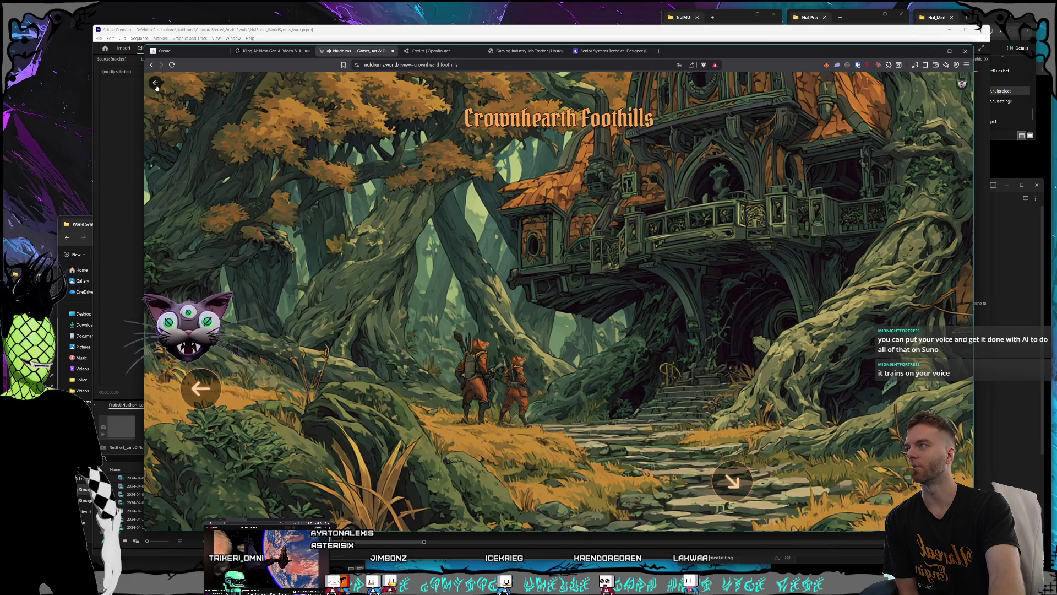
Go back twice to the Nuldrums main world view, then Alt+Tab to Premiere's Synths sequence
{"action": "left_click", "coordinate": [156, 83]}
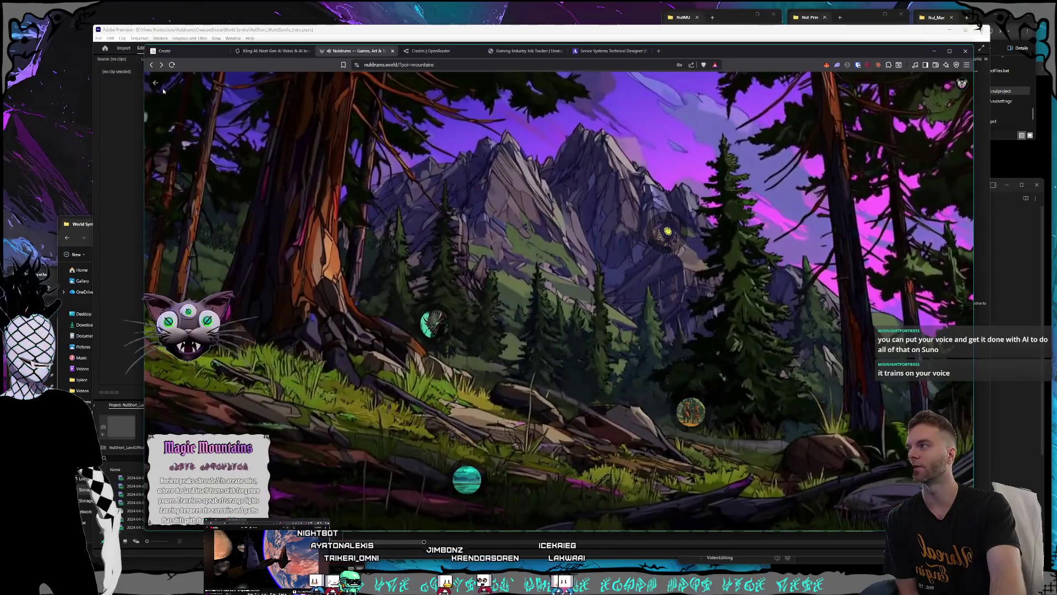
{"action": "left_click", "coordinate": [155, 83]}
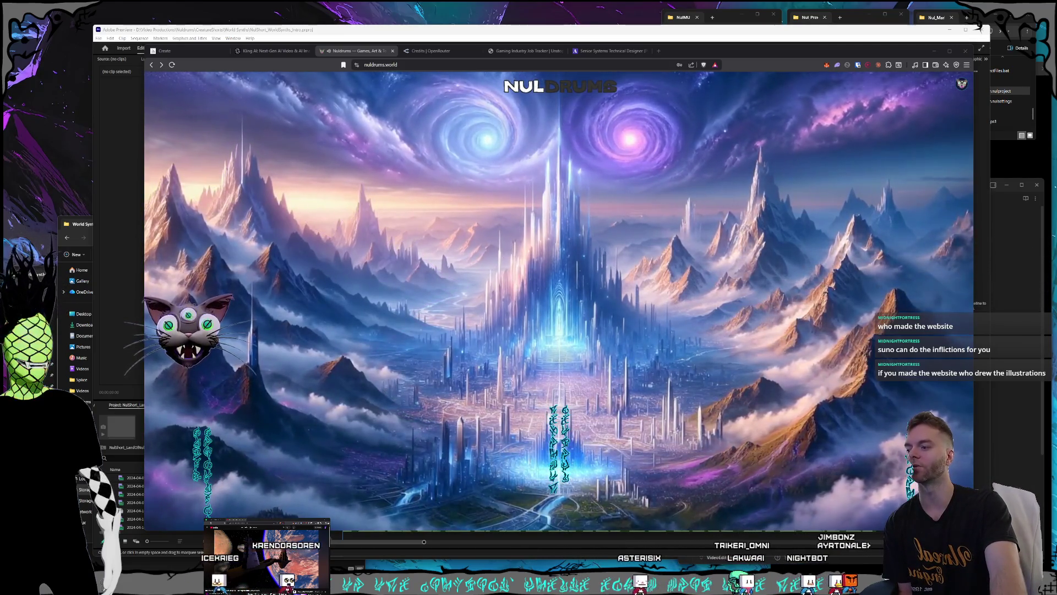
{"action": "key", "text": "alt+Tab"}
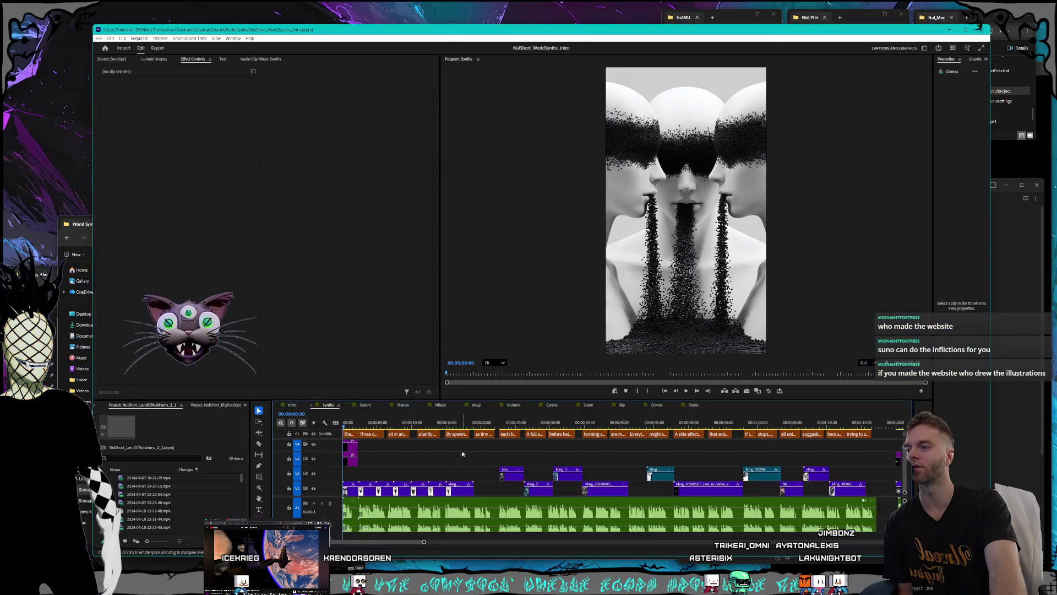
Check the Outro sequence, return to the Intro sequence, then bring the Photoshop artwork window forward
{"action": "left_click", "coordinate": [291, 405]}
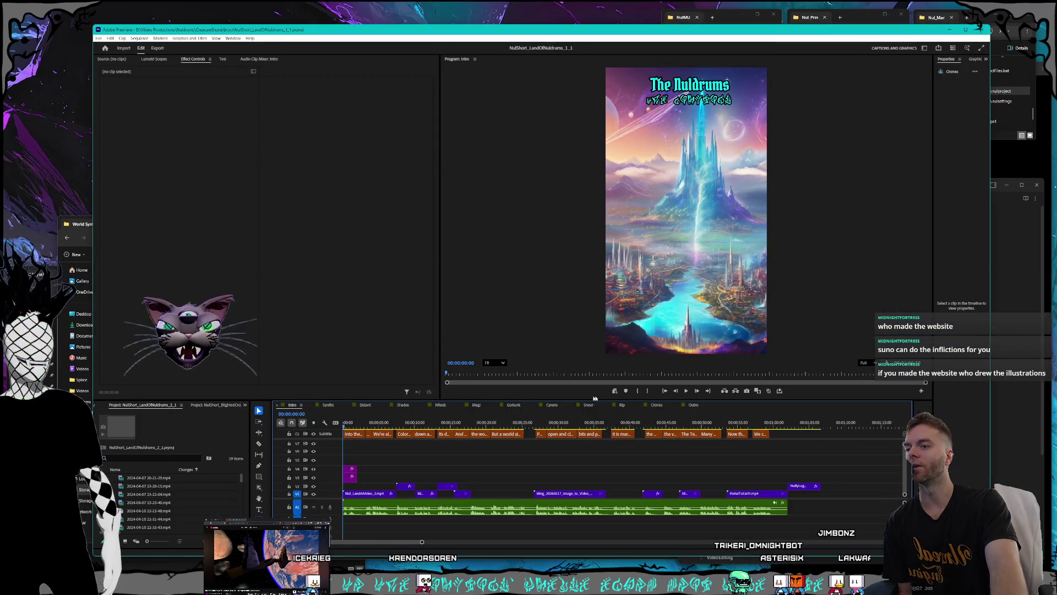
{"action": "left_click", "coordinate": [694, 405]}
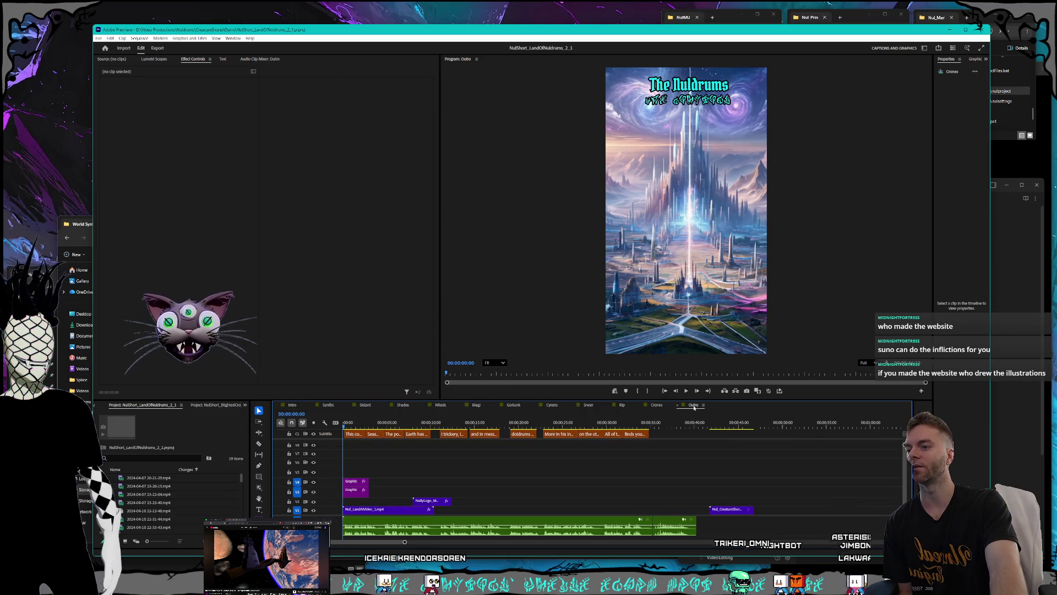
{"action": "left_click", "coordinate": [296, 407]}
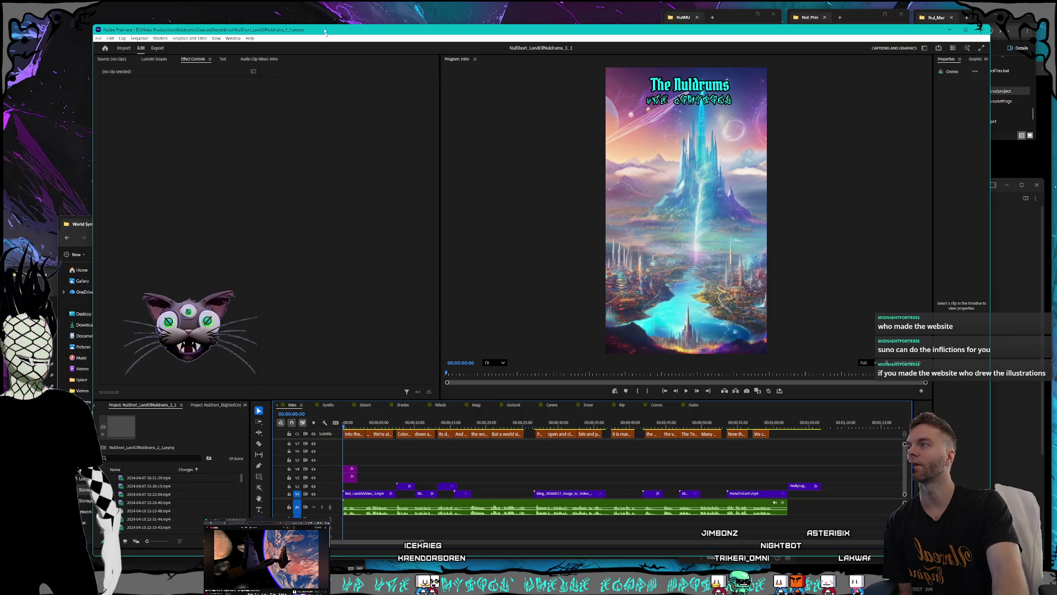
{"action": "left_click_drag", "start_coordinate": [337, 31], "coordinate": [362, 32]}
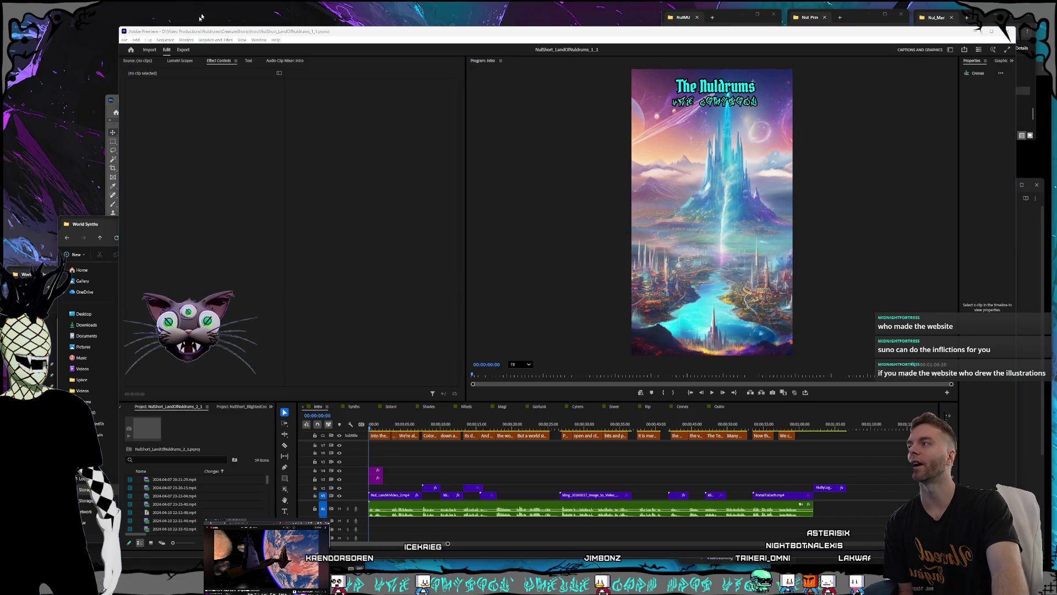
{"action": "left_click", "coordinate": [104, 95]}
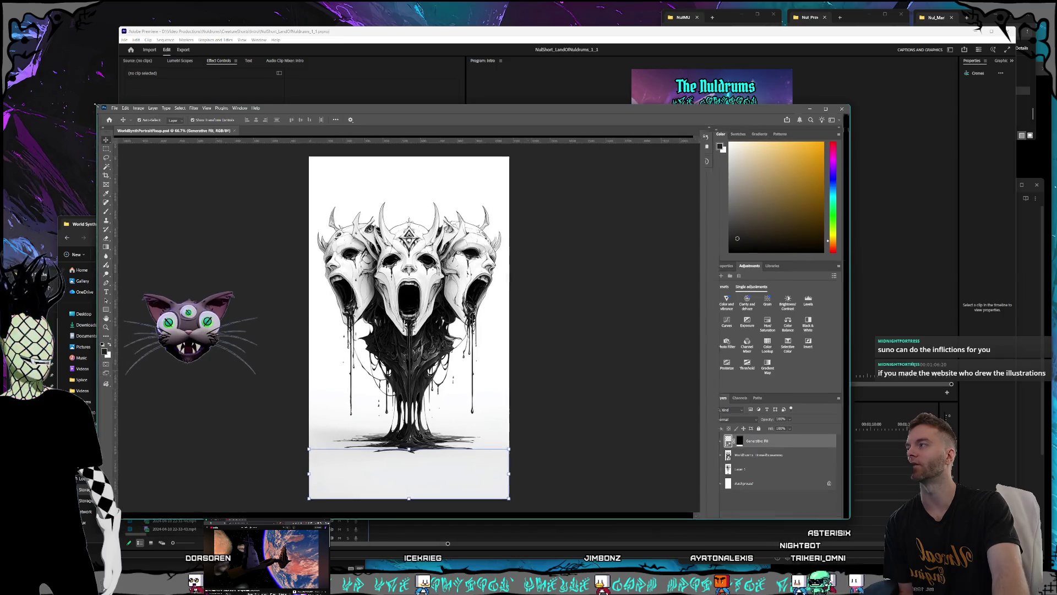
Shift the Photoshop skull artwork window, then switch to the browser's Midjourney creations page
{"action": "left_click_drag", "start_coordinate": [299, 111], "coordinate": [423, 78]}
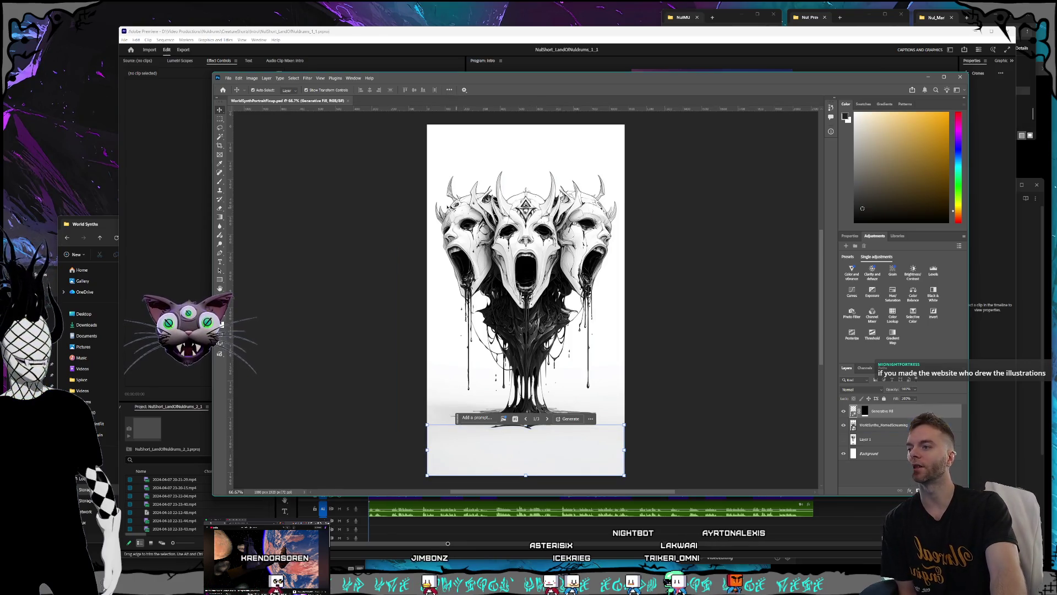
{"action": "key", "text": "alt+Tab"}
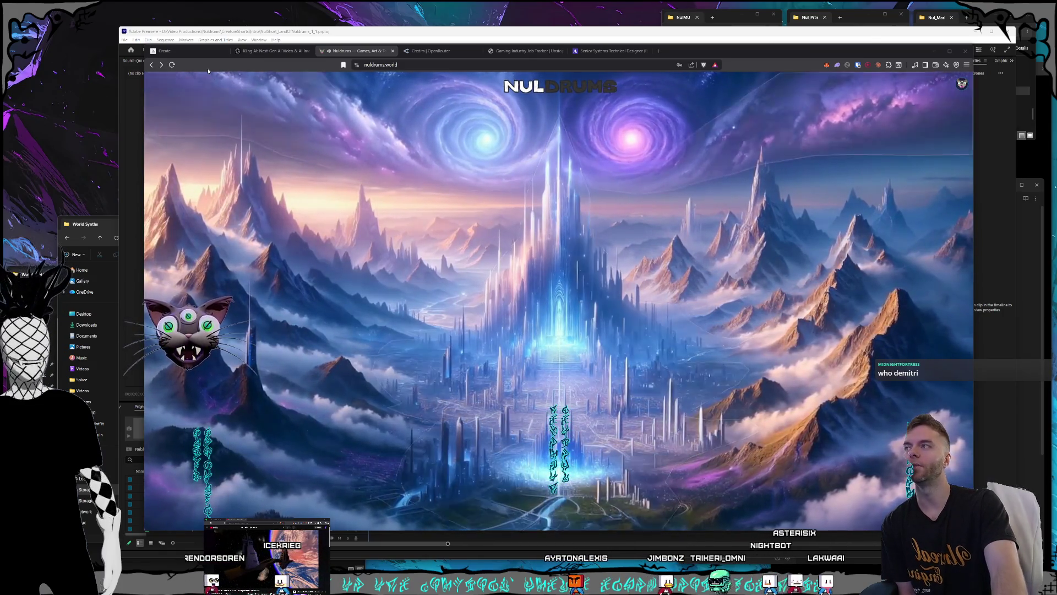
{"action": "left_click", "coordinate": [190, 51]}
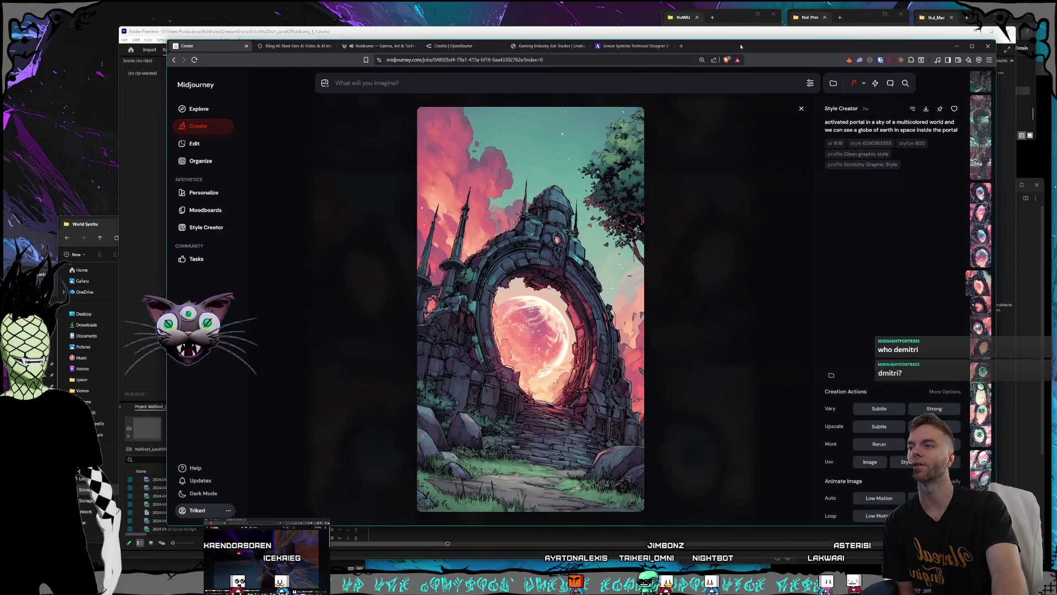
Close the image detail and scroll the Midjourney Create grid, opening options on a harbor image
{"action": "key", "text": "Escape"}
{"action": "scroll", "coordinate": [656, 169], "scroll_direction": "down", "scroll_amount": 15}
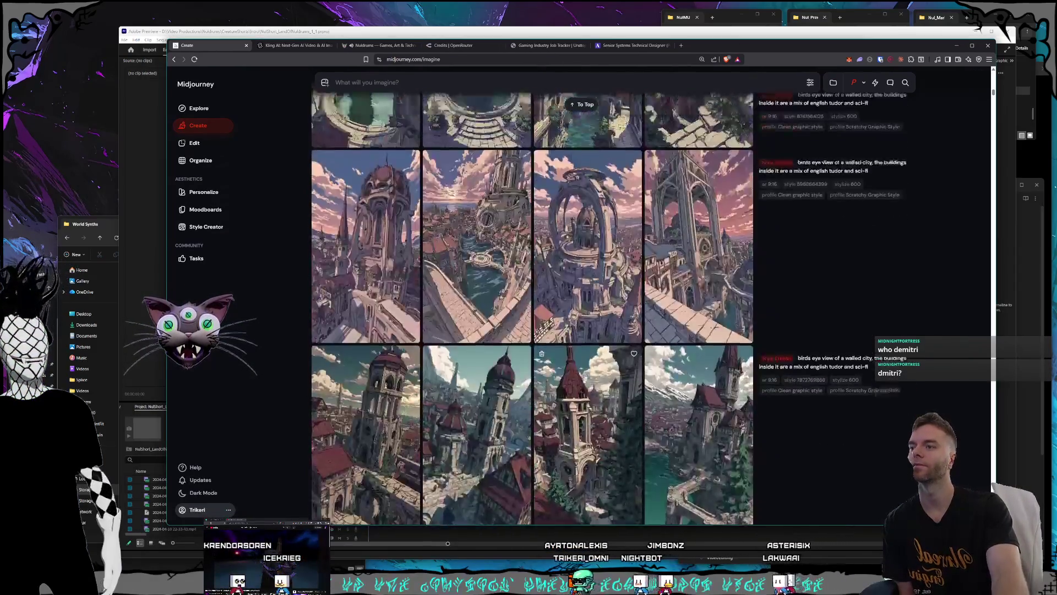
{"action": "scroll", "coordinate": [656, 376], "scroll_direction": "down", "scroll_amount": 15}
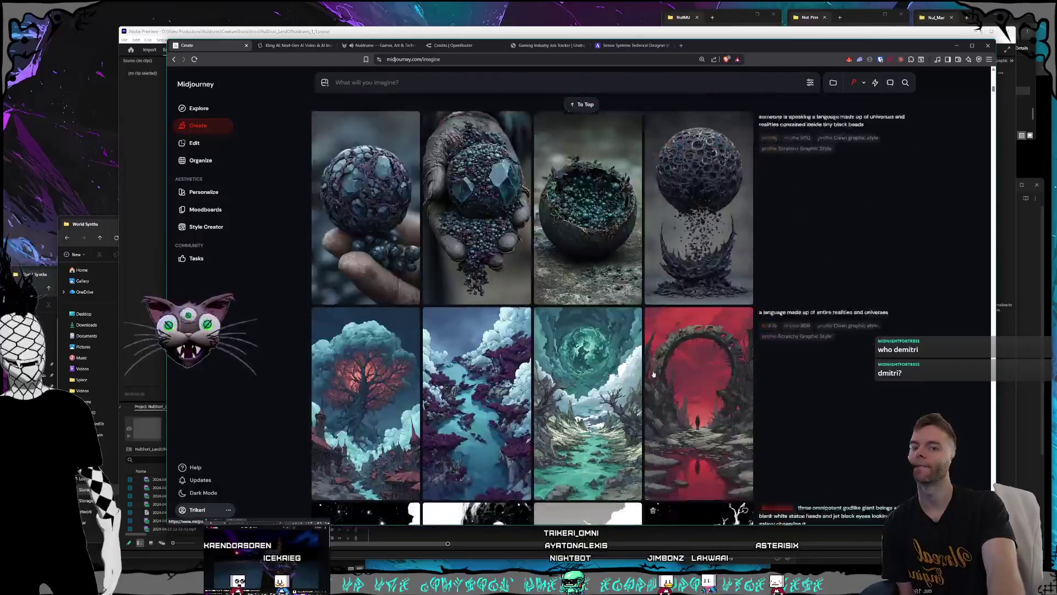
{"action": "scroll", "coordinate": [658, 384], "scroll_direction": "down", "scroll_amount": 15}
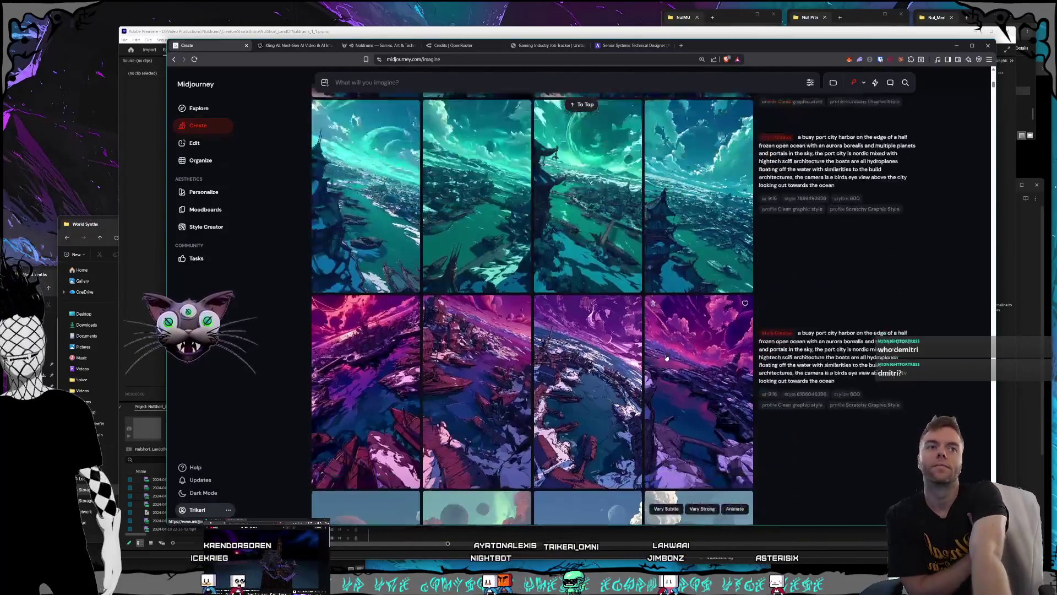
{"action": "right_click", "coordinate": [671, 363]}
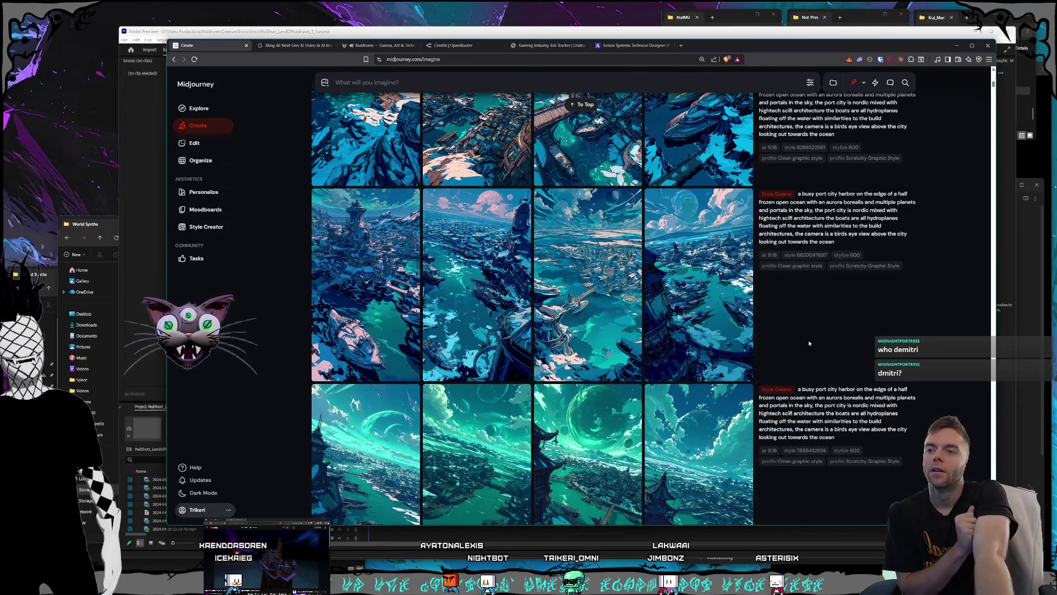
{"action": "scroll", "coordinate": [725, 335], "scroll_direction": "down", "scroll_amount": 15}
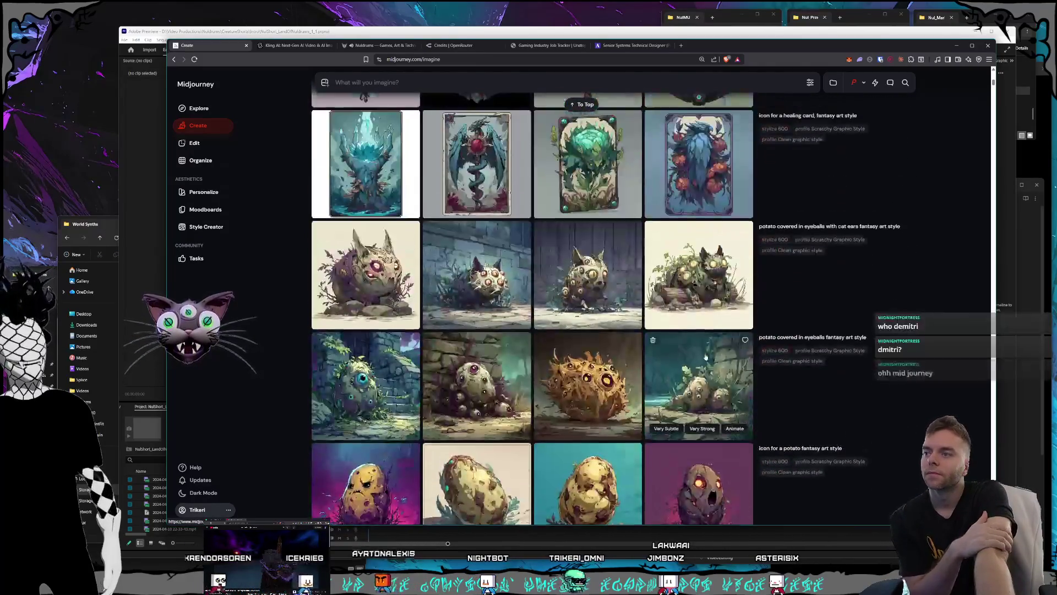
{"action": "scroll", "coordinate": [706, 357], "scroll_direction": "down", "scroll_amount": 15}
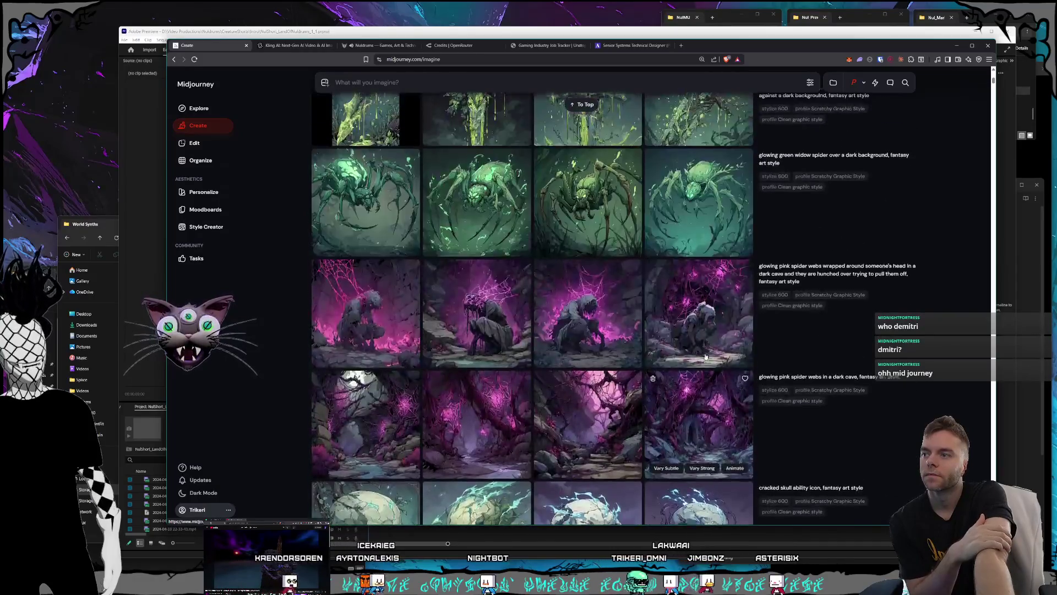
{"action": "scroll", "coordinate": [715, 350], "scroll_direction": "down", "scroll_amount": 5}
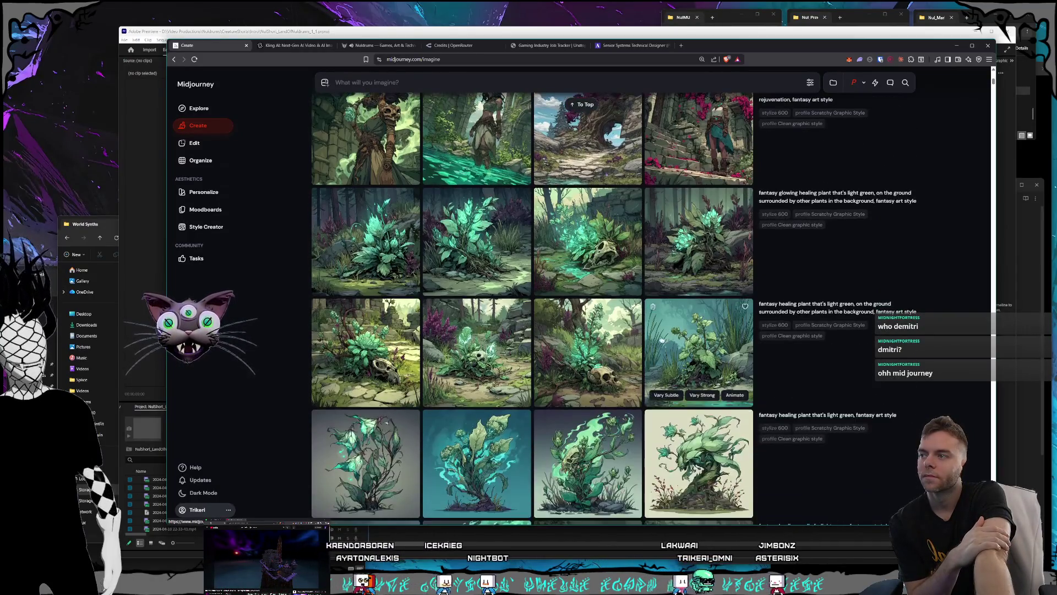
View two healing plant images full size, returning to the grid after each
{"action": "left_click", "coordinate": [456, 268]}
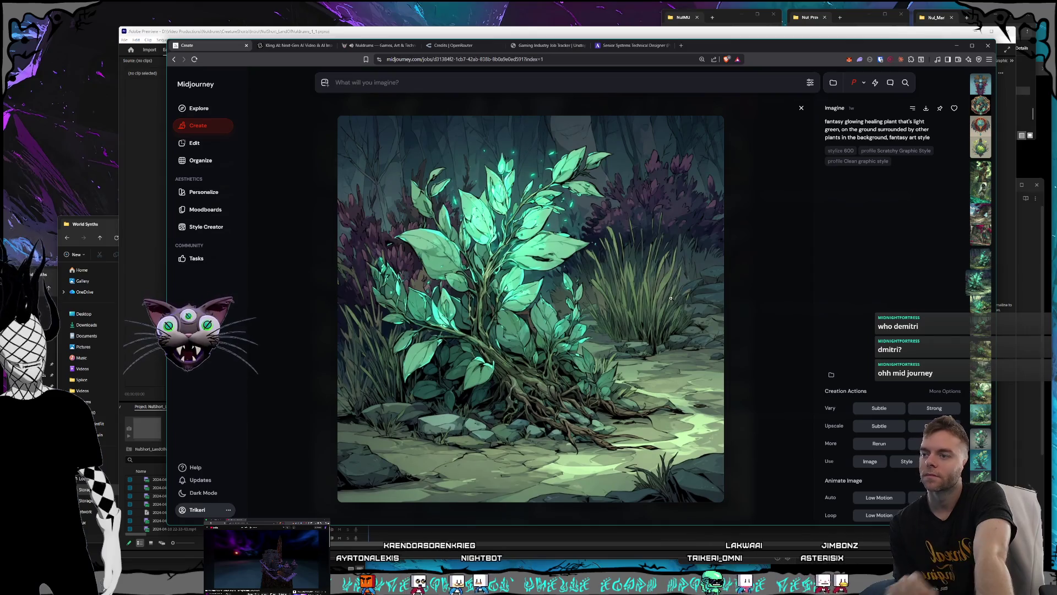
{"action": "scroll", "coordinate": [672, 298], "scroll_direction": "down", "scroll_amount": 2}
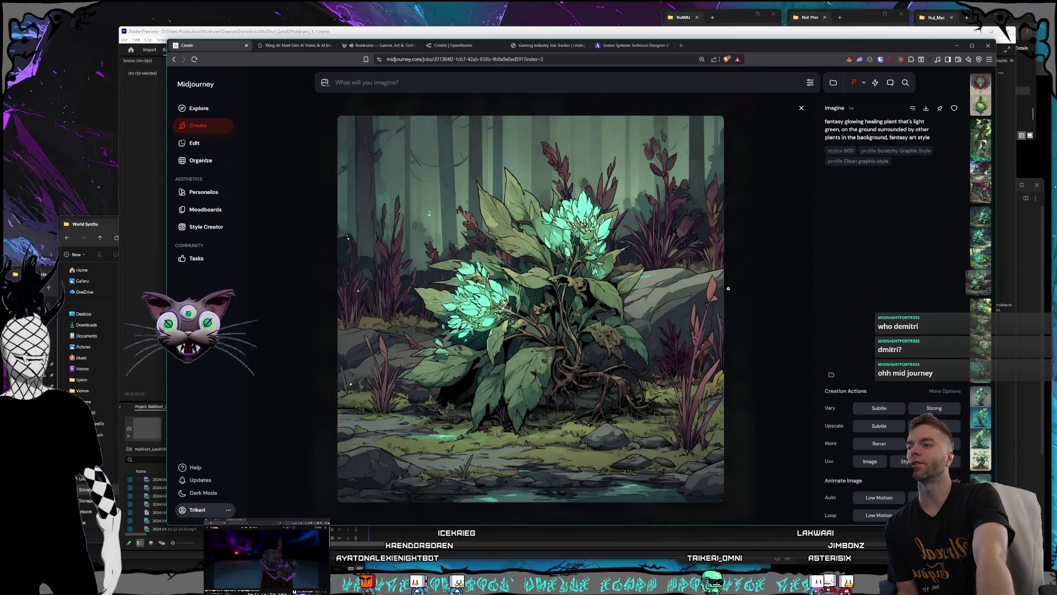
{"action": "left_click", "coordinate": [728, 288]}
{"action": "scroll", "coordinate": [355, 320], "scroll_direction": "down", "scroll_amount": 1}
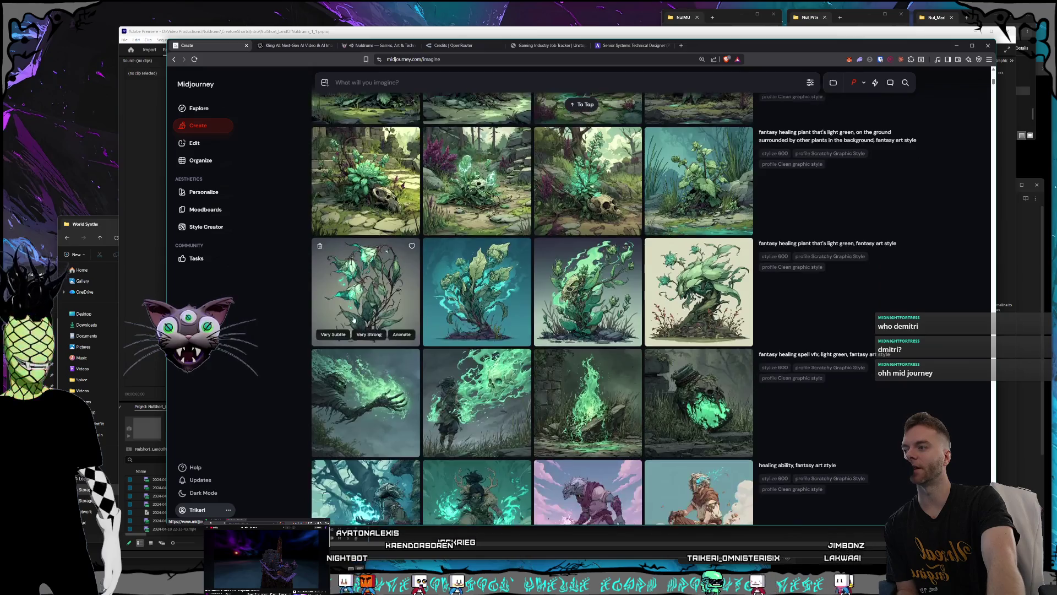
{"action": "left_click", "coordinate": [354, 320]}
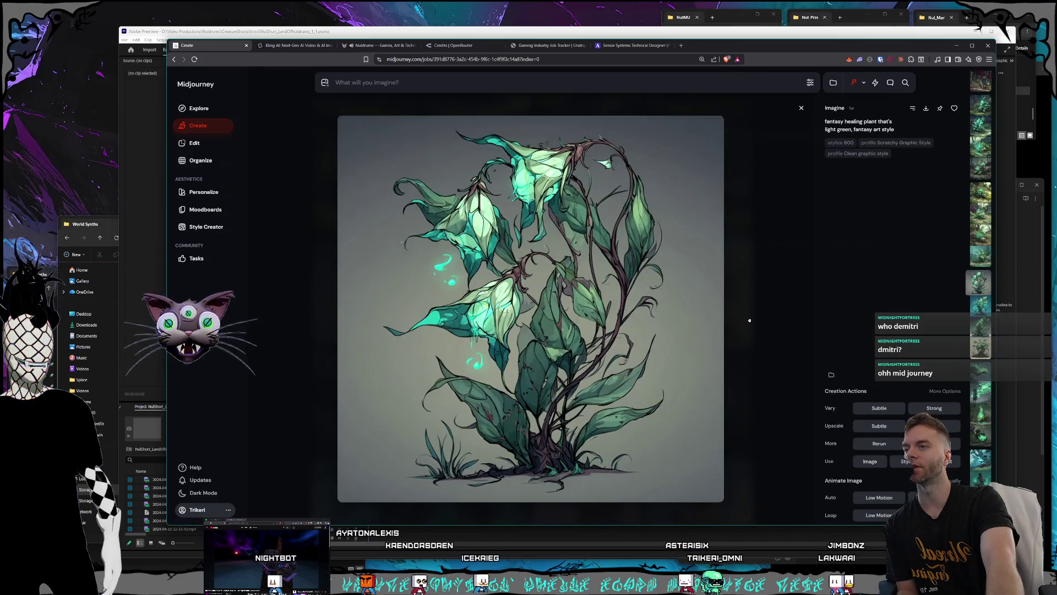
{"action": "left_click", "coordinate": [750, 320]}
Scroll down to the May 23 port-city batches and inspect one harbor image full size
{"action": "scroll", "coordinate": [608, 320], "scroll_direction": "down", "scroll_amount": 10}
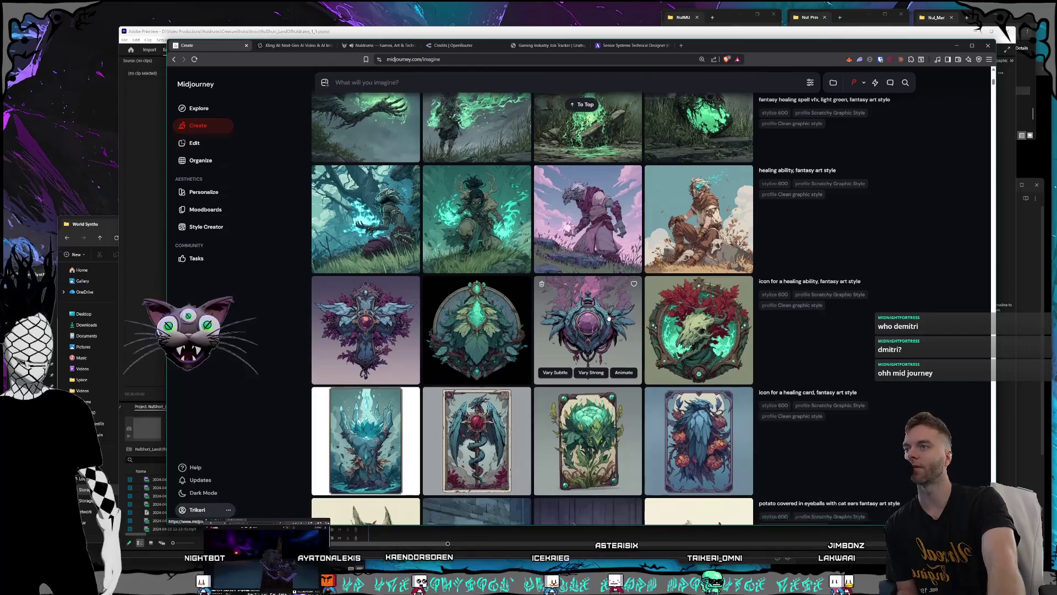
{"action": "scroll", "coordinate": [608, 319], "scroll_direction": "down", "scroll_amount": 5}
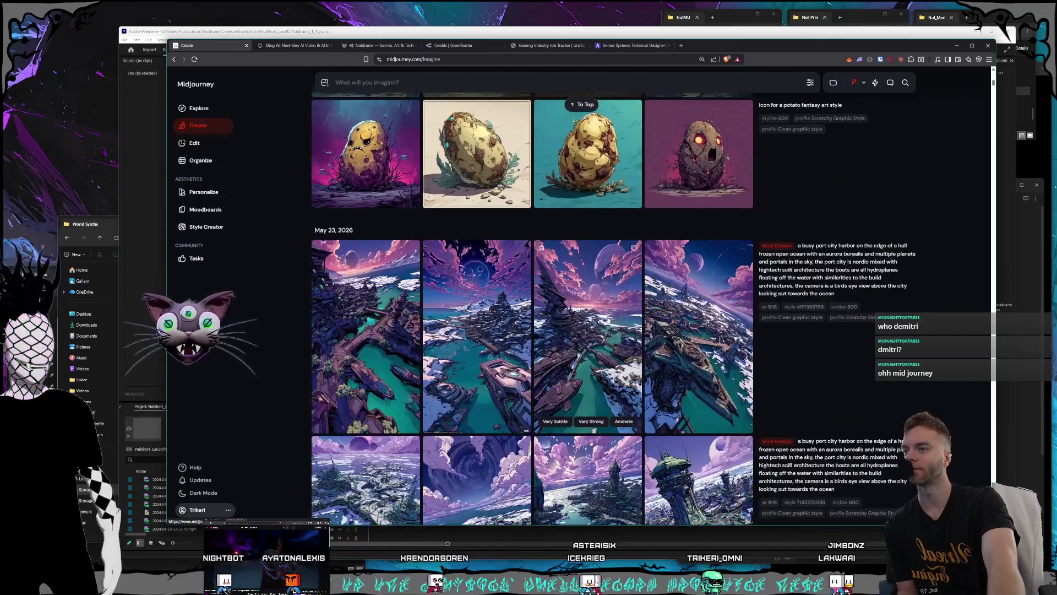
{"action": "left_click", "coordinate": [591, 318]}
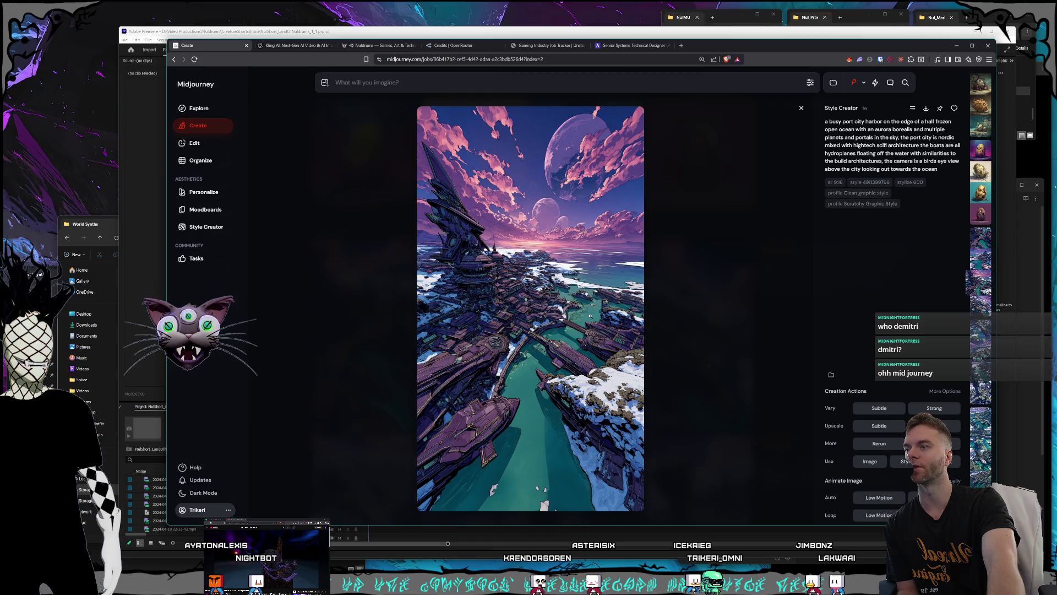
{"action": "left_click", "coordinate": [711, 323]}
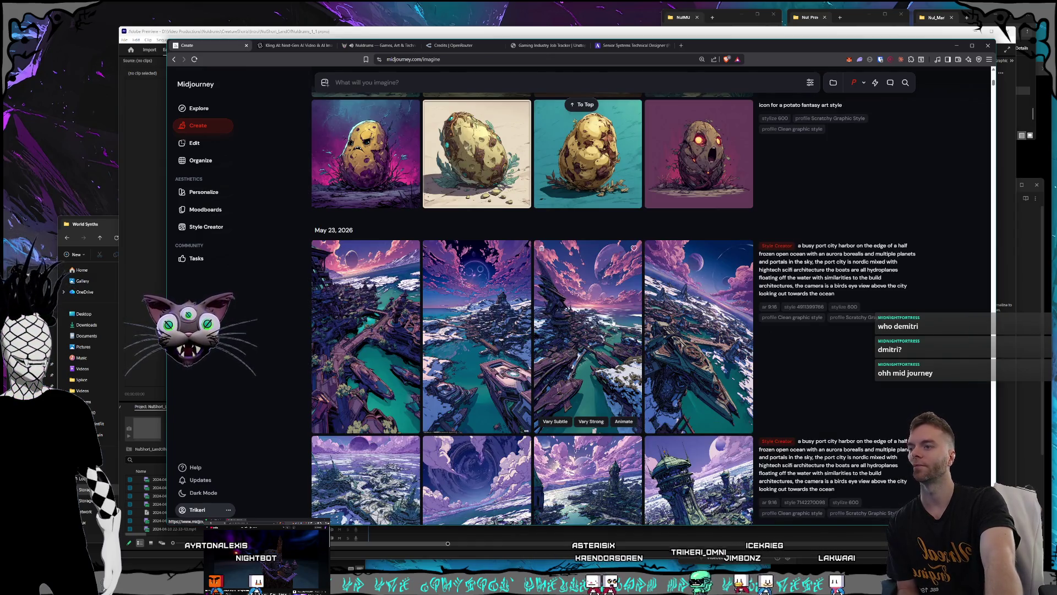
{"action": "left_click", "coordinate": [727, 322]}
{"action": "left_click", "coordinate": [736, 321]}
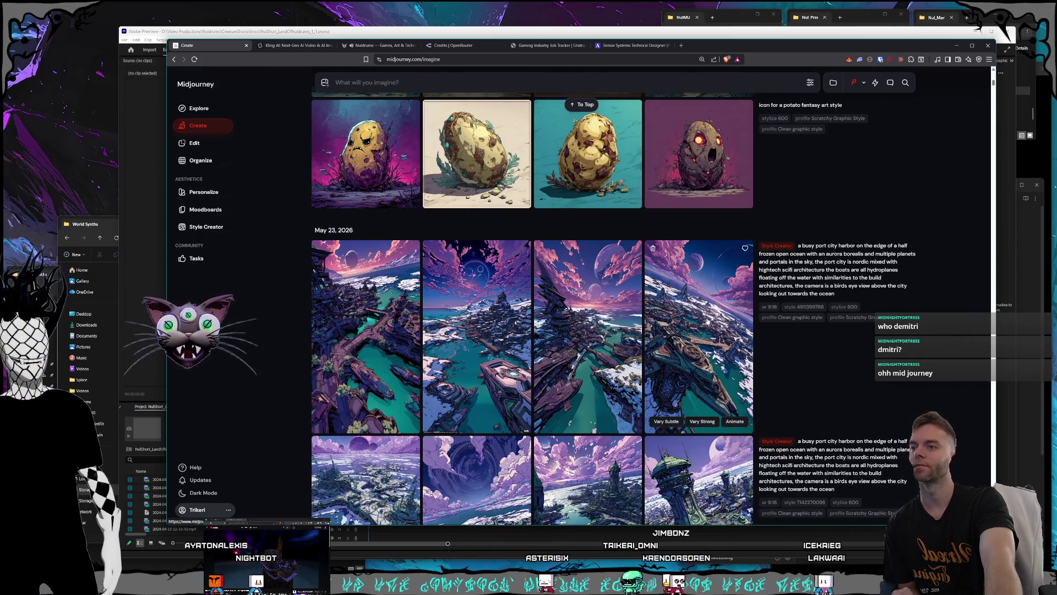
{"action": "scroll", "coordinate": [716, 309], "scroll_direction": "down", "scroll_amount": 5}
Scroll on and view several port-city images full size, including the green-planet and pagoda ones
{"action": "scroll", "coordinate": [579, 267], "scroll_direction": "down", "scroll_amount": 10}
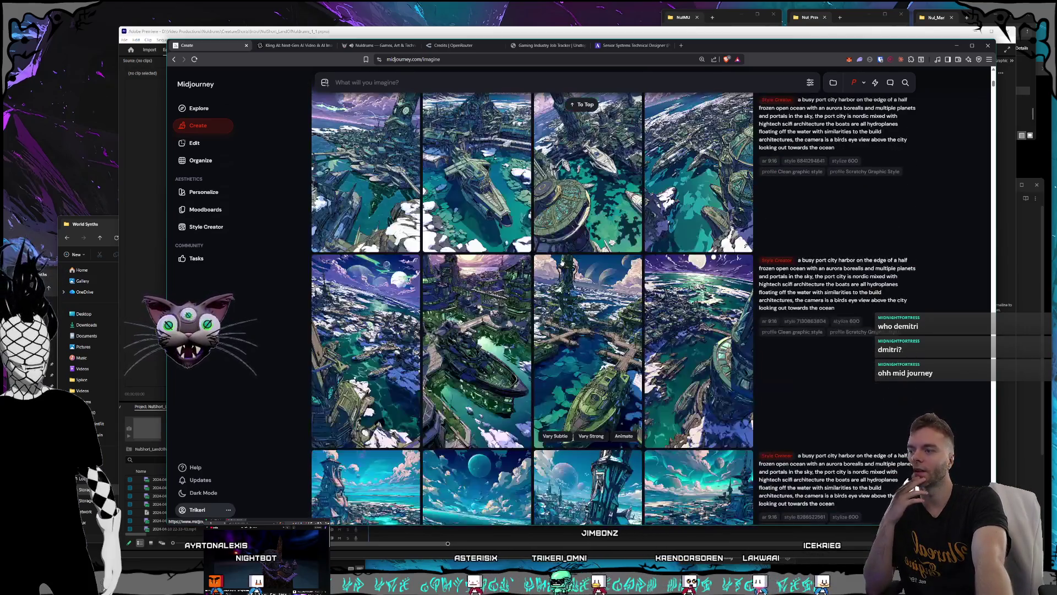
{"action": "scroll", "coordinate": [578, 267], "scroll_direction": "down", "scroll_amount": 5}
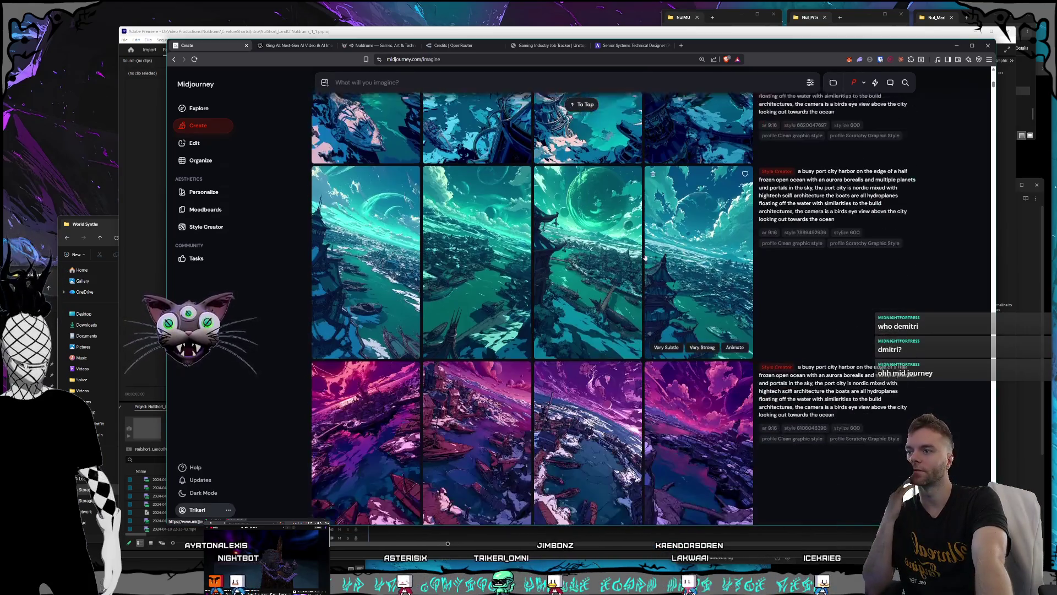
{"action": "scroll", "coordinate": [733, 305], "scroll_direction": "down", "scroll_amount": 3}
{"action": "left_click", "coordinate": [733, 304]}
{"action": "left_click", "coordinate": [733, 304]}
{"action": "left_click", "coordinate": [671, 294]}
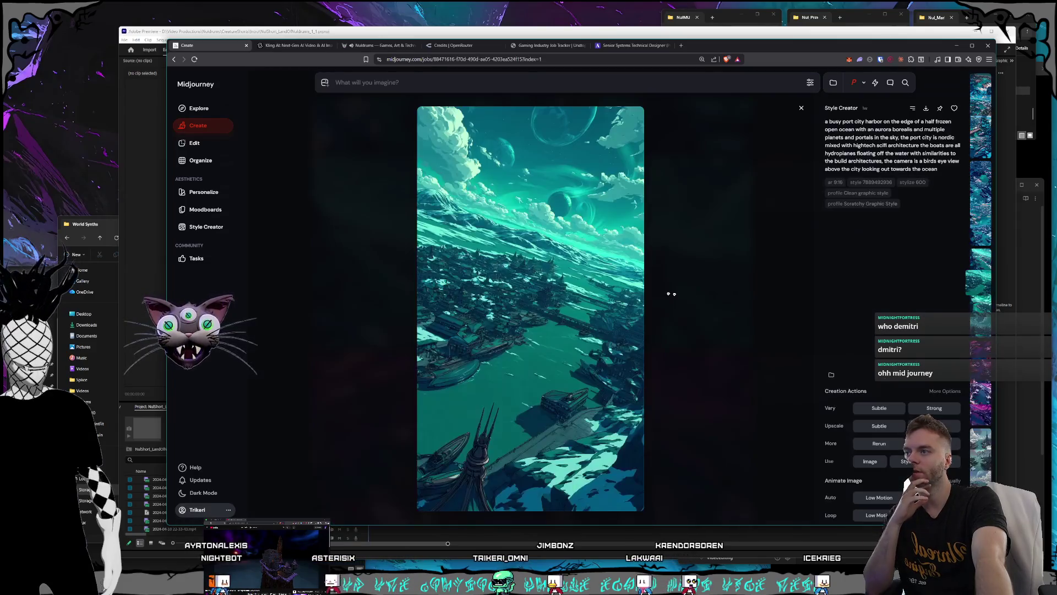
{"action": "scroll", "coordinate": [698, 297], "scroll_direction": "down", "scroll_amount": 1}
{"action": "left_click", "coordinate": [722, 339]}
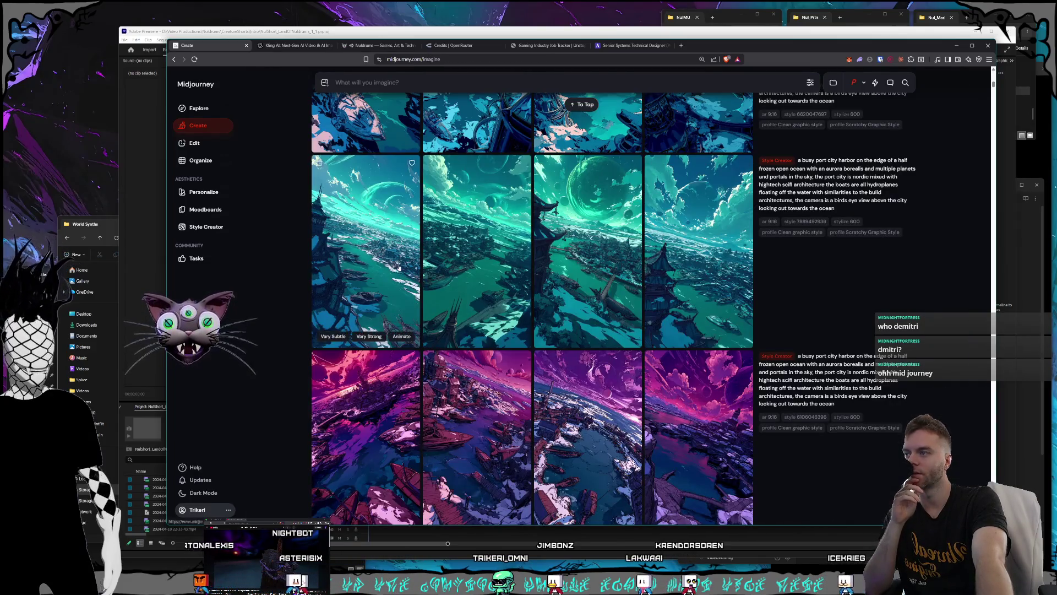
{"action": "left_click", "coordinate": [715, 320]}
{"action": "left_click", "coordinate": [714, 321]}
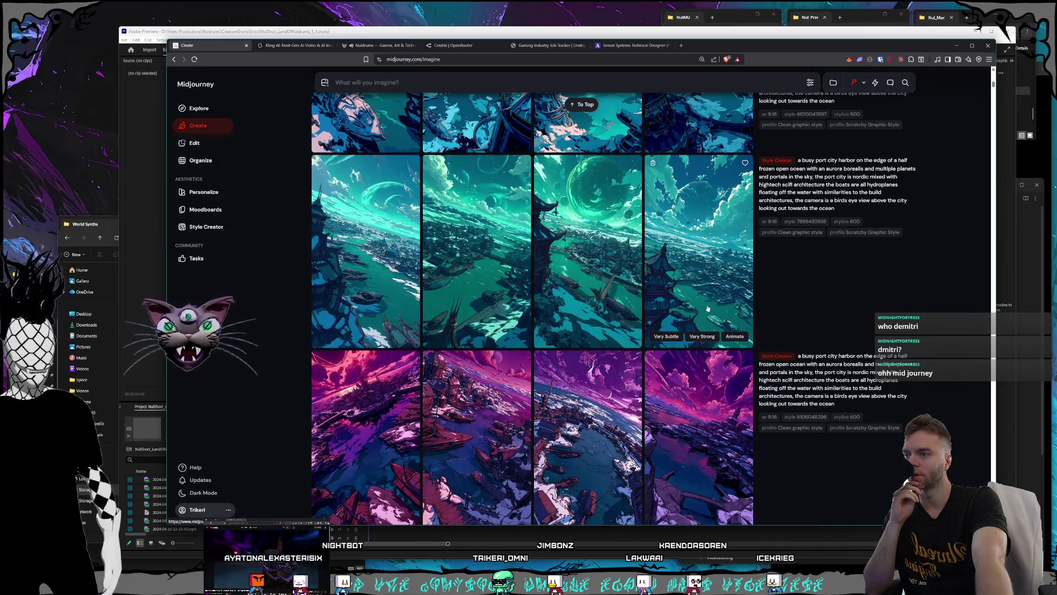
Scroll further down and inspect the skull-castle image full size
{"action": "scroll", "coordinate": [705, 313], "scroll_direction": "down", "scroll_amount": 3}
{"action": "scroll", "coordinate": [694, 330], "scroll_direction": "up", "scroll_amount": 3}
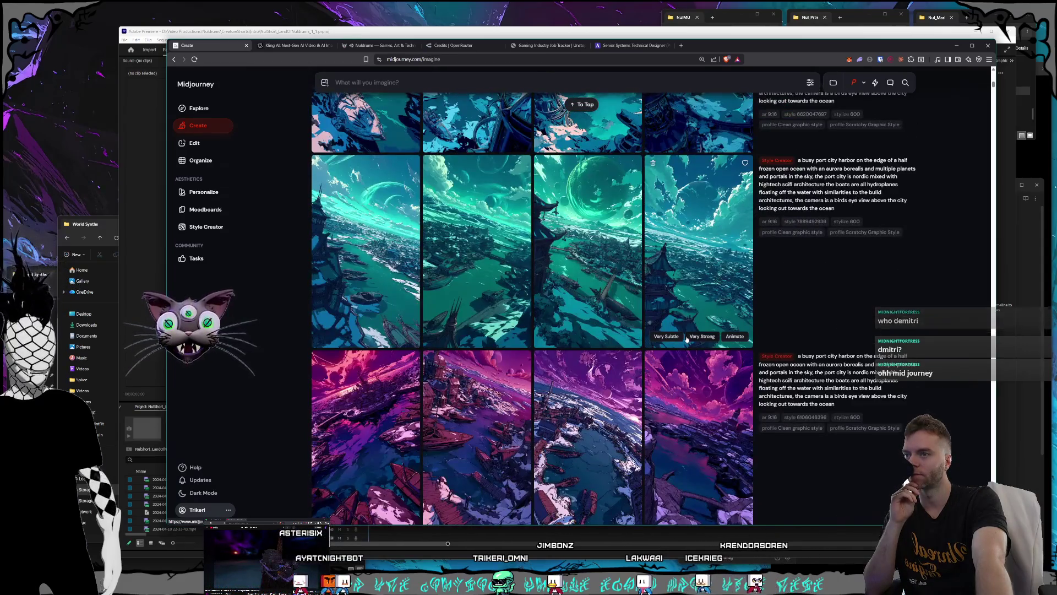
{"action": "scroll", "coordinate": [687, 338], "scroll_direction": "down", "scroll_amount": 10}
{"action": "scroll", "coordinate": [682, 332], "scroll_direction": "down", "scroll_amount": 10}
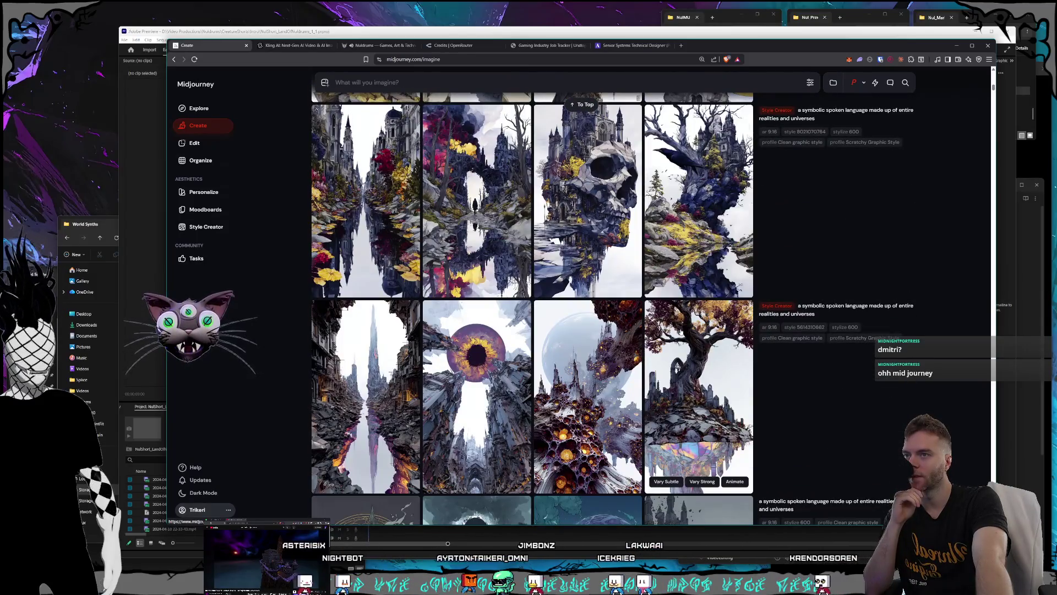
{"action": "left_click", "coordinate": [606, 247]}
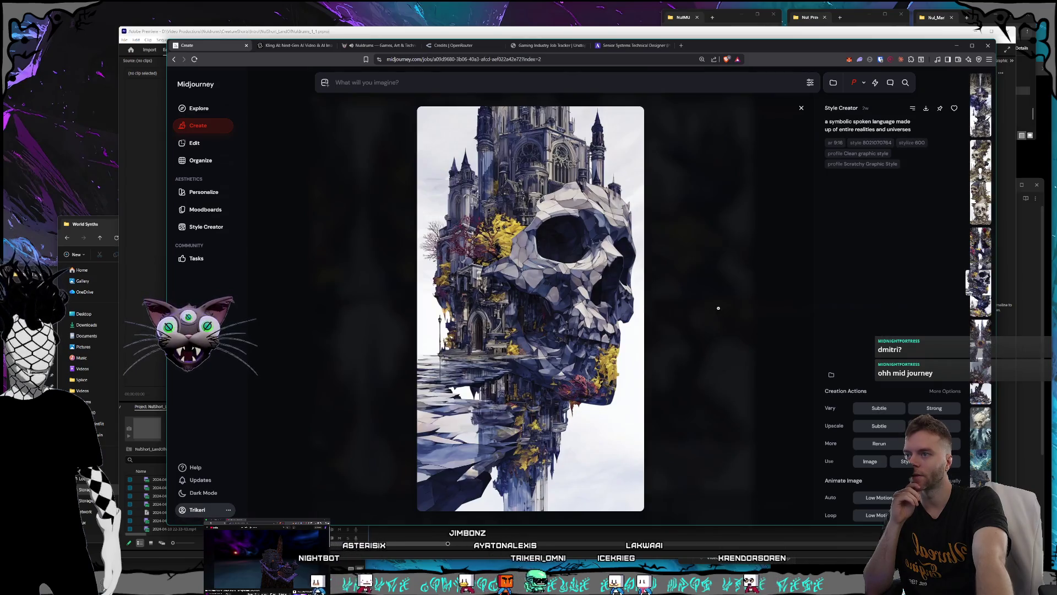
{"action": "key", "text": "Escape"}
View the gold-cracked face image, then open the cathedral chasm image full size
{"action": "scroll", "coordinate": [646, 285], "scroll_direction": "down", "scroll_amount": 5}
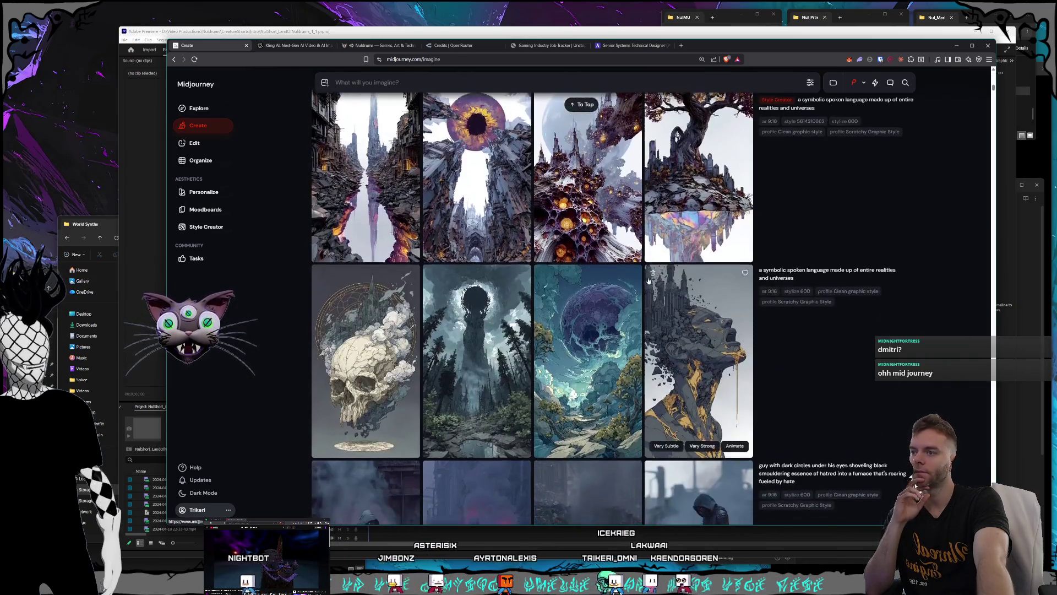
{"action": "scroll", "coordinate": [645, 285], "scroll_direction": "down", "scroll_amount": 10}
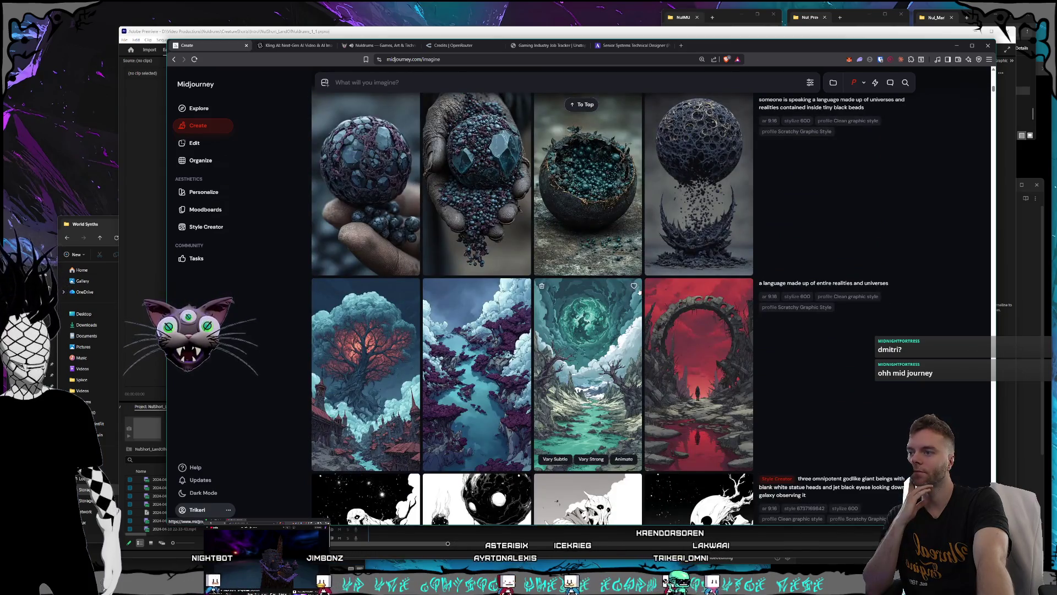
{"action": "scroll", "coordinate": [631, 292], "scroll_direction": "up", "scroll_amount": 6}
{"action": "scroll", "coordinate": [631, 293], "scroll_direction": "up", "scroll_amount": 3}
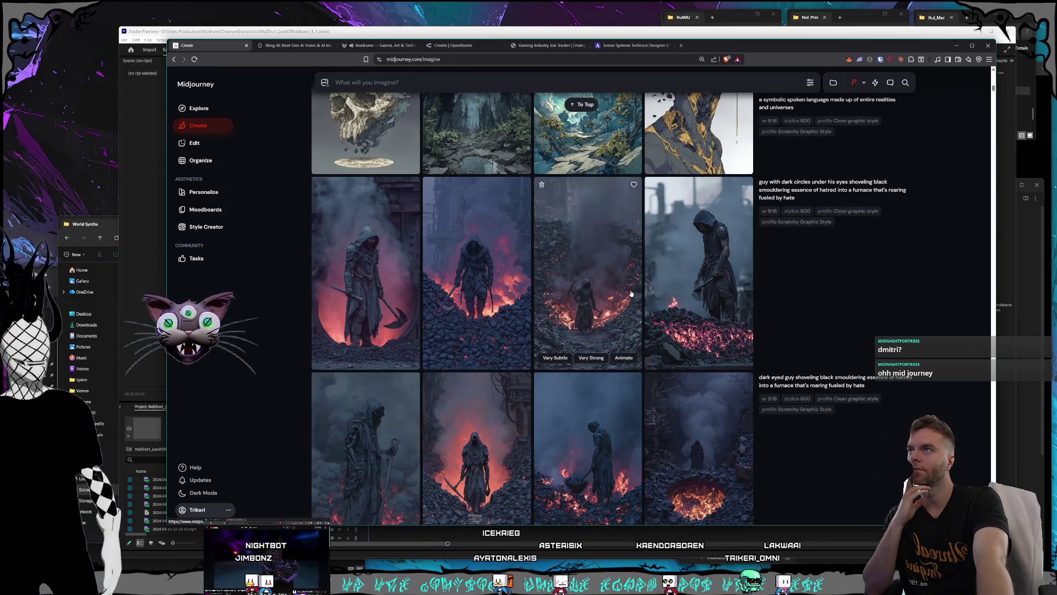
{"action": "scroll", "coordinate": [631, 292], "scroll_direction": "up", "scroll_amount": 5}
{"action": "left_click", "coordinate": [675, 309]}
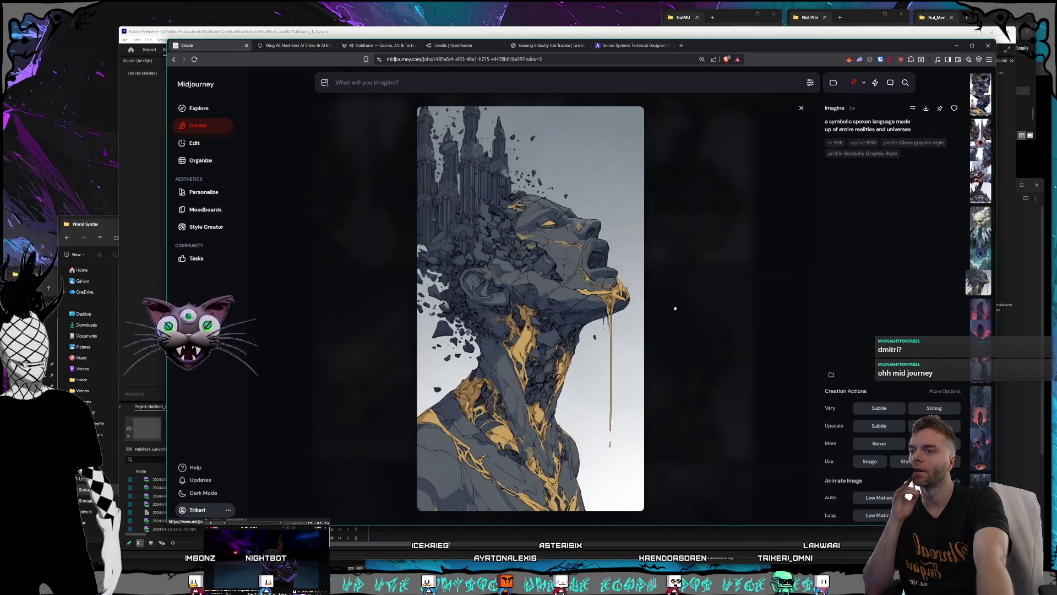
{"action": "left_click", "coordinate": [723, 301]}
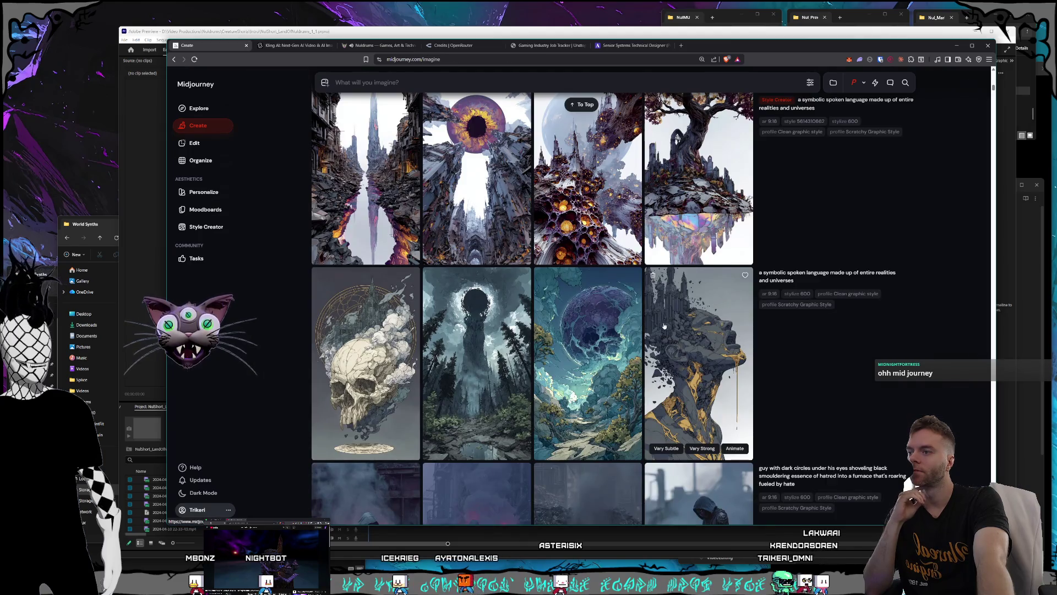
{"action": "scroll", "coordinate": [664, 326], "scroll_direction": "up", "scroll_amount": 15}
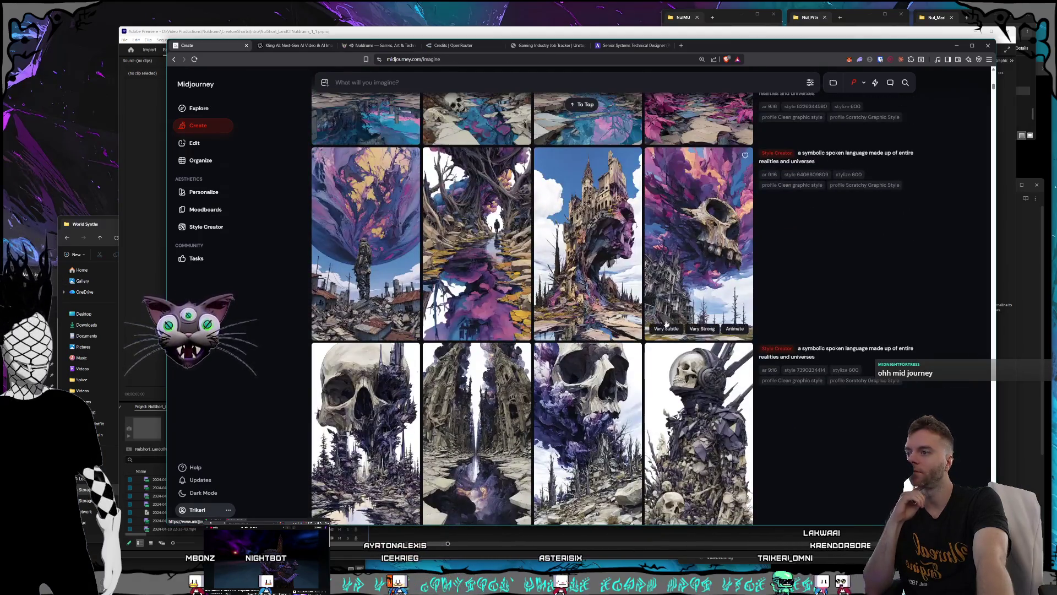
{"action": "scroll", "coordinate": [634, 325], "scroll_direction": "down", "scroll_amount": 3}
{"action": "left_click", "coordinate": [477, 264]}
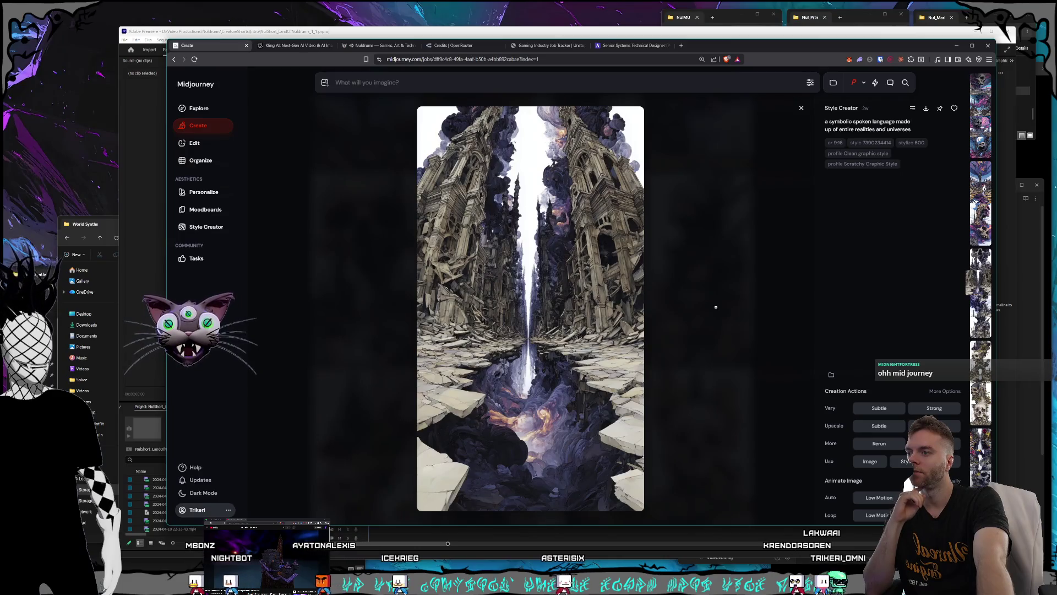